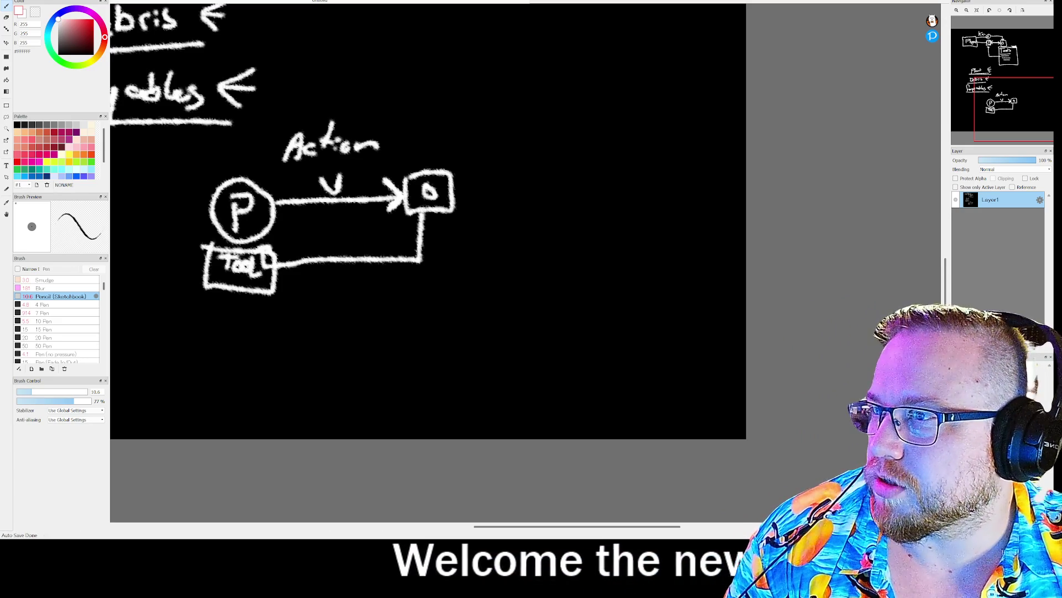
Step: Bring the Daily Akari puzzle window to the front, over the MediBang diagram canvas
{"action": "key", "text": "super+shift+Right"}
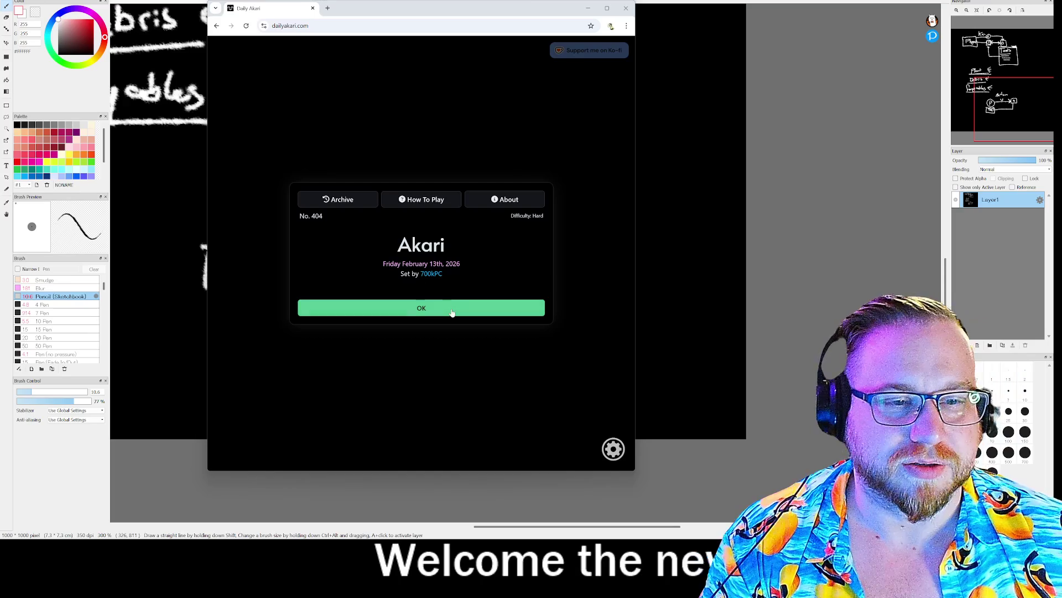
Step: Start today's hard puzzle and X-mark the cells around the zero clues and second-to-last row
{"action": "left_click", "coordinate": [453, 309]}
{"action": "left_click", "coordinate": [498, 234]}
{"action": "left_click", "coordinate": [455, 139]}
{"action": "left_click", "coordinate": [437, 107]}
{"action": "left_click", "coordinate": [405, 140]}
{"action": "left_click", "coordinate": [437, 172]}
{"action": "left_click", "coordinate": [373, 172]}
{"action": "left_click", "coordinate": [341, 204]}
{"action": "left_click", "coordinate": [373, 237]}
{"action": "left_click", "coordinate": [405, 204]}
{"action": "left_click", "coordinate": [309, 108]}
{"action": "left_click", "coordinate": [276, 140]}
{"action": "left_click", "coordinate": [340, 140]}
{"action": "left_click", "coordinate": [309, 172]}
{"action": "left_click", "coordinate": [311, 369]}
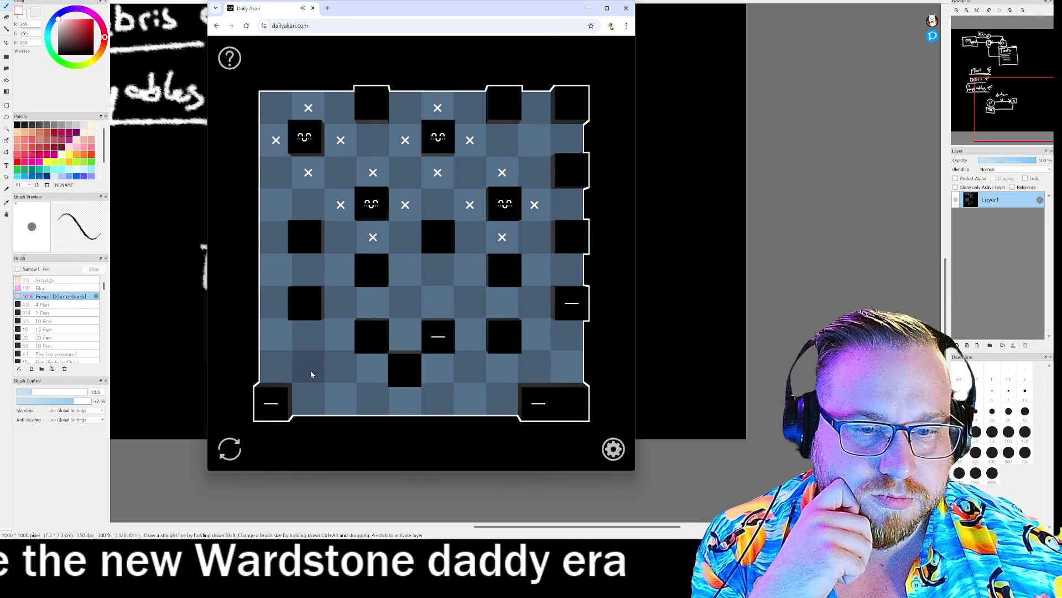
{"action": "left_click", "coordinate": [505, 369]}
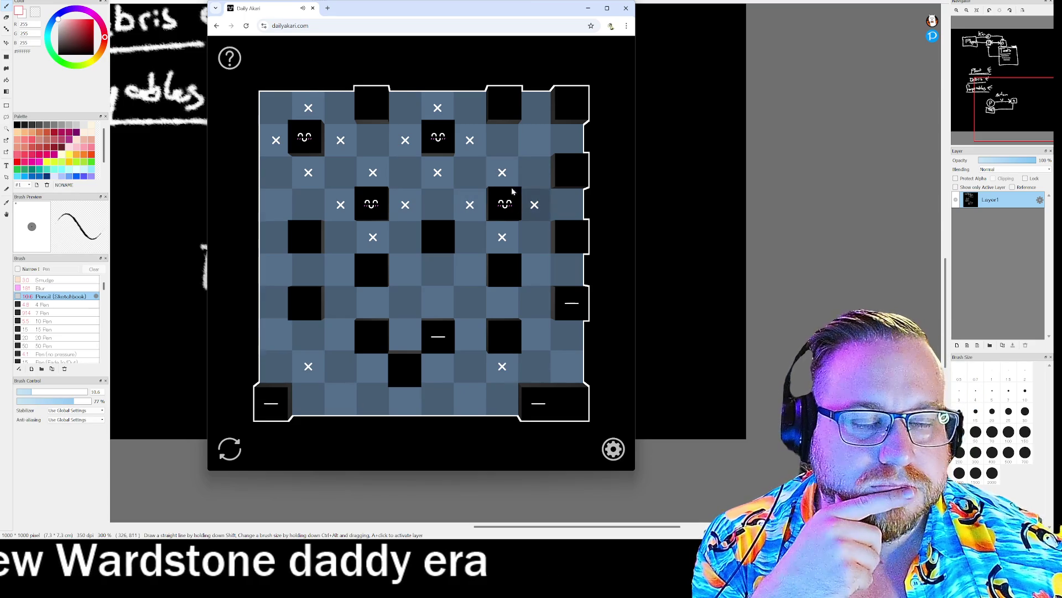
Step: Place bulbs in the top rows, row four's right end, the bottom rows and the second column
{"action": "left_click", "coordinate": [574, 209]}
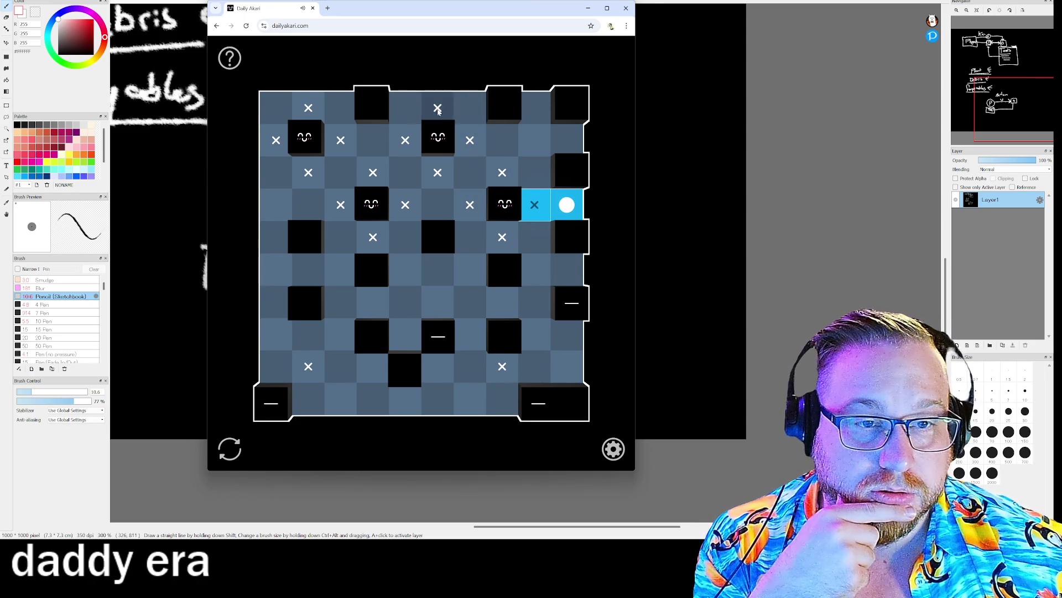
{"action": "left_click", "coordinate": [412, 110]}
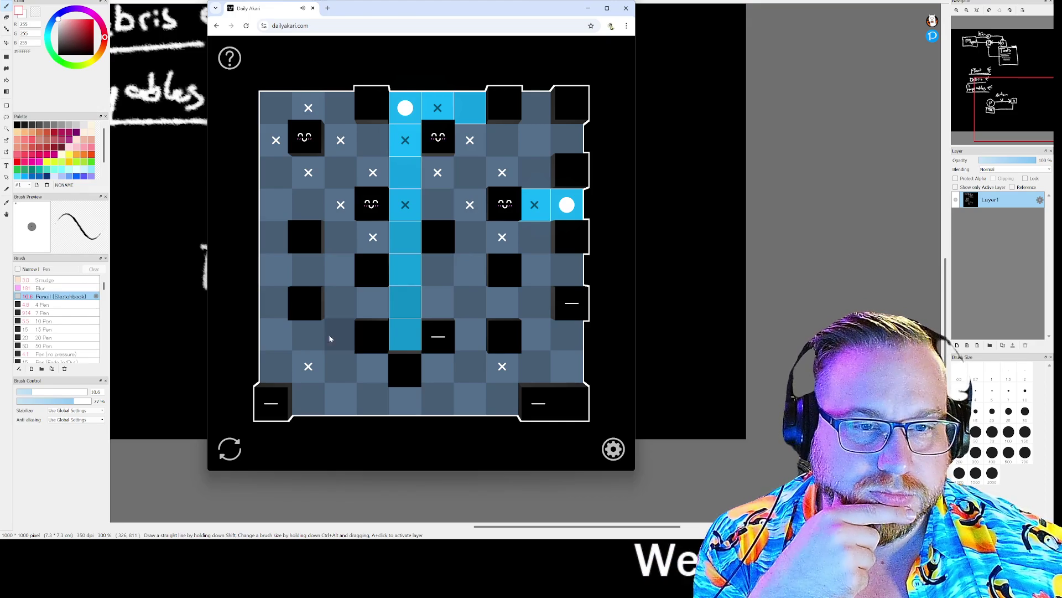
{"action": "left_click", "coordinate": [341, 107]}
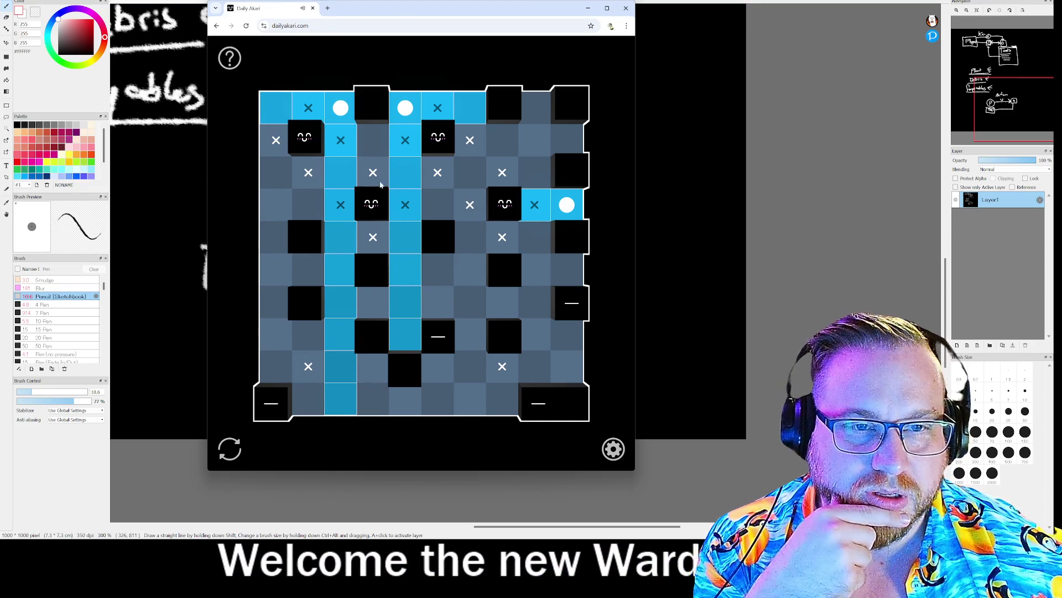
{"action": "left_click", "coordinate": [371, 136]}
{"action": "left_click", "coordinate": [275, 172]}
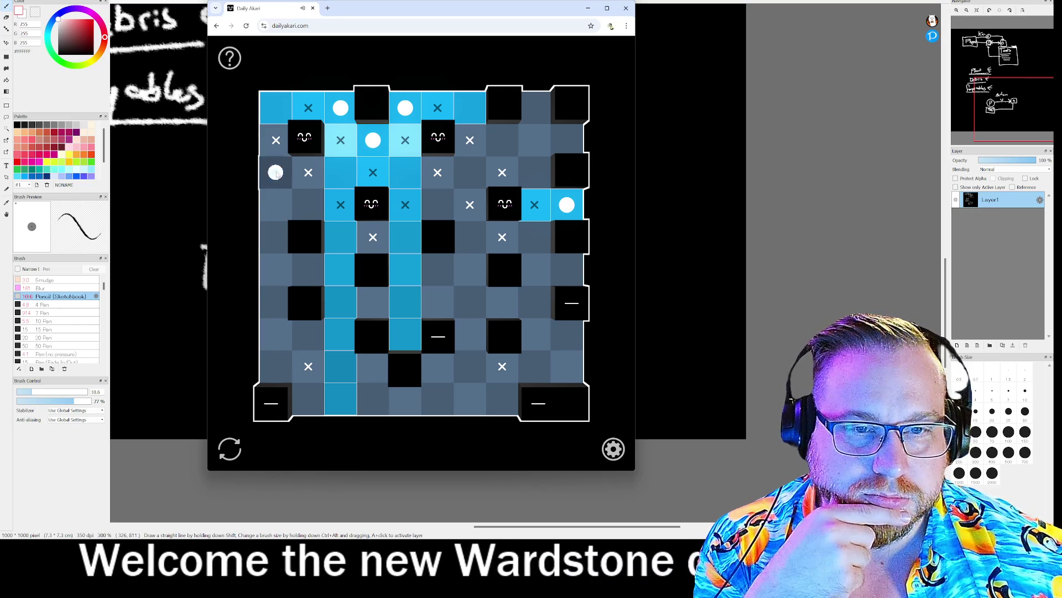
{"action": "left_click", "coordinate": [308, 398]}
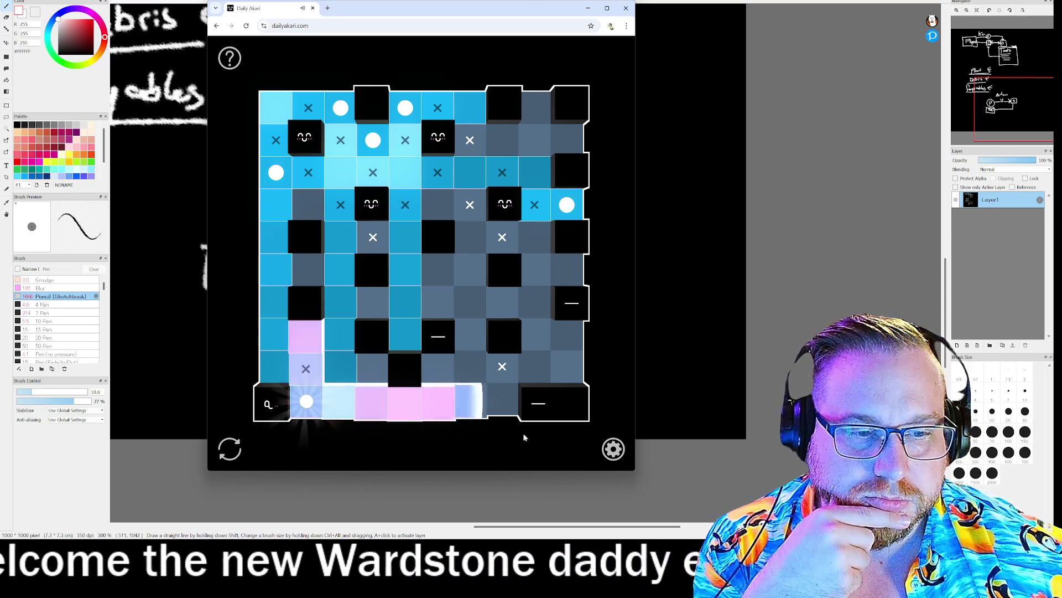
{"action": "left_click", "coordinate": [536, 371]}
{"action": "left_click", "coordinate": [375, 369]}
{"action": "left_click", "coordinate": [308, 269]}
{"action": "left_click", "coordinate": [308, 205]}
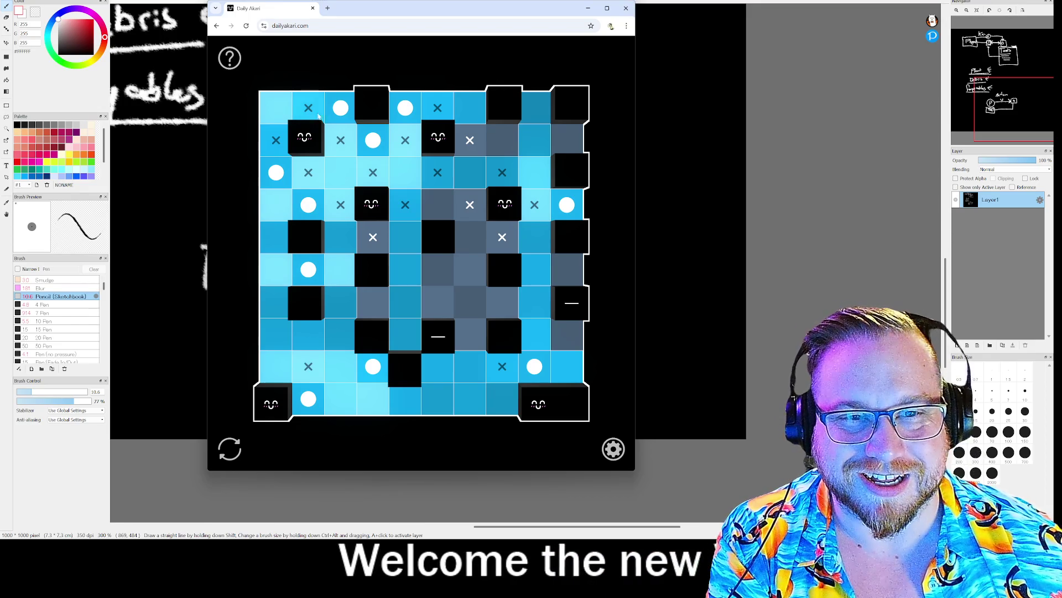
Step: Place the final bulbs to solve the board, then close the puzzle and switch to Steam
{"action": "left_click", "coordinate": [272, 105]}
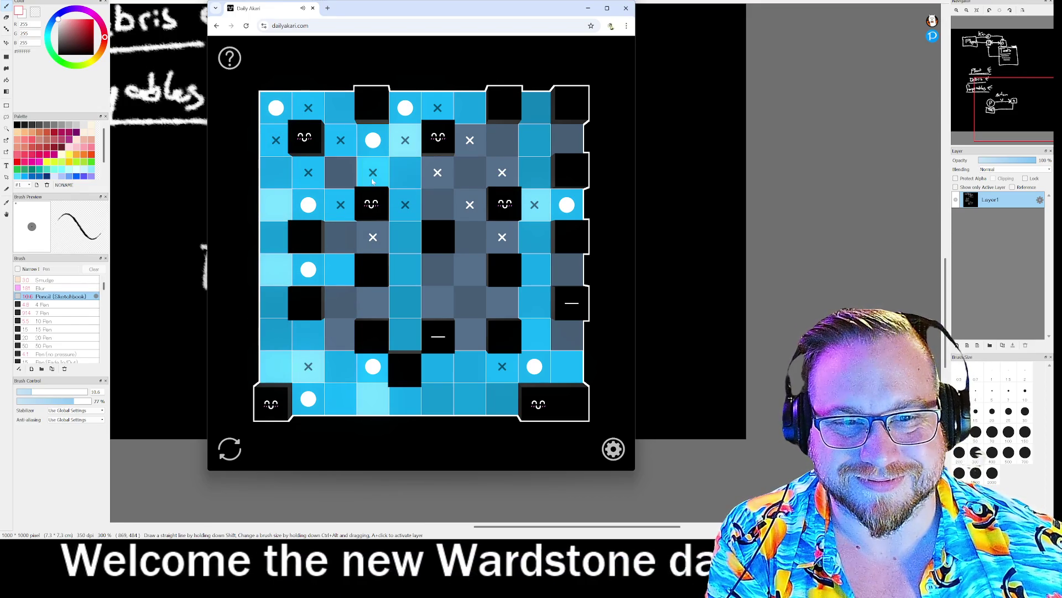
{"action": "left_click", "coordinate": [347, 261]}
{"action": "left_click", "coordinate": [341, 236]}
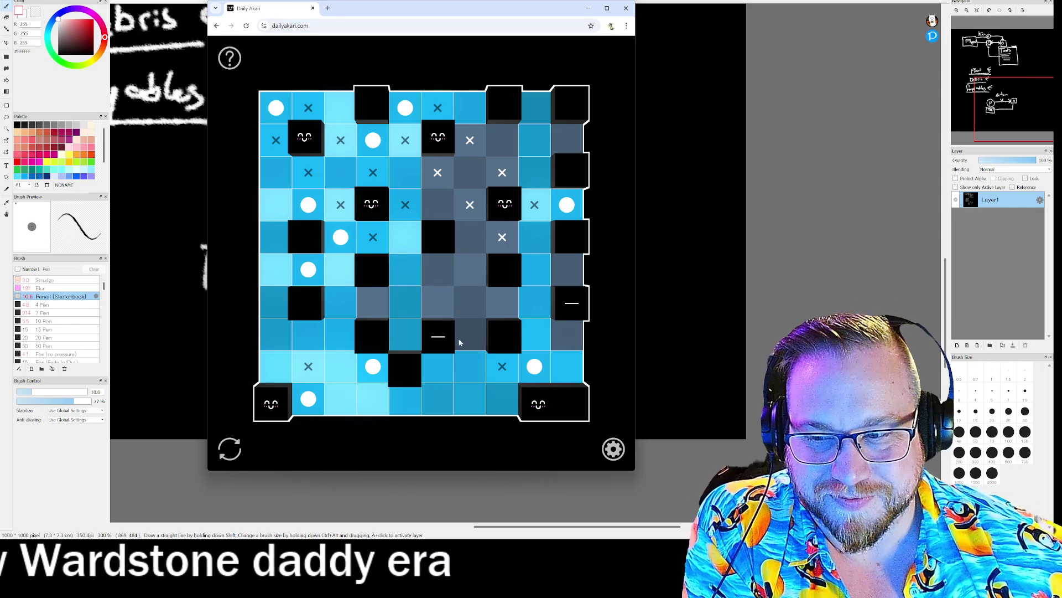
{"action": "left_click", "coordinate": [470, 301]}
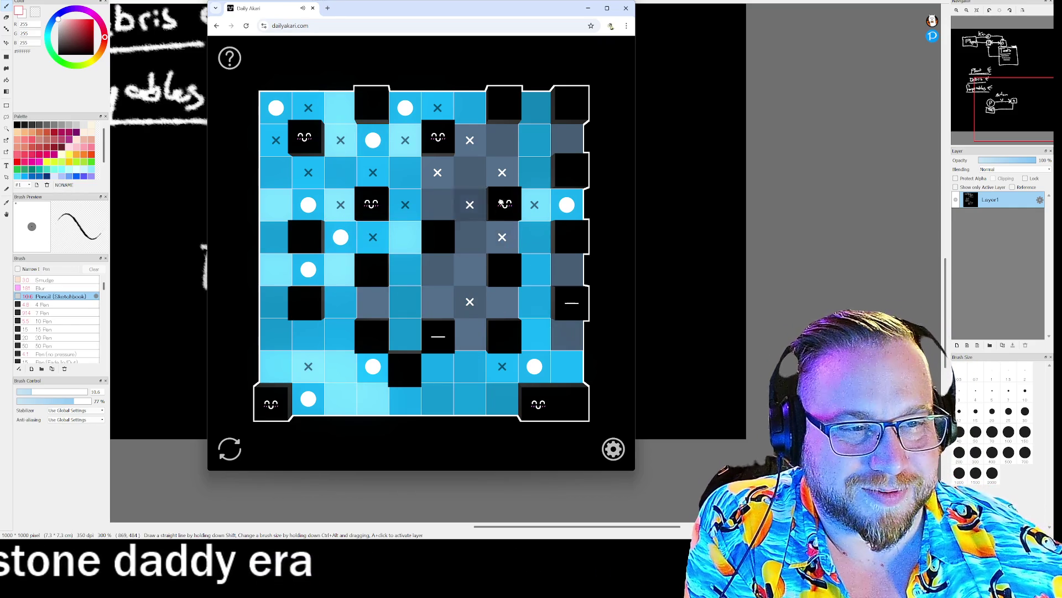
{"action": "left_click", "coordinate": [501, 140]}
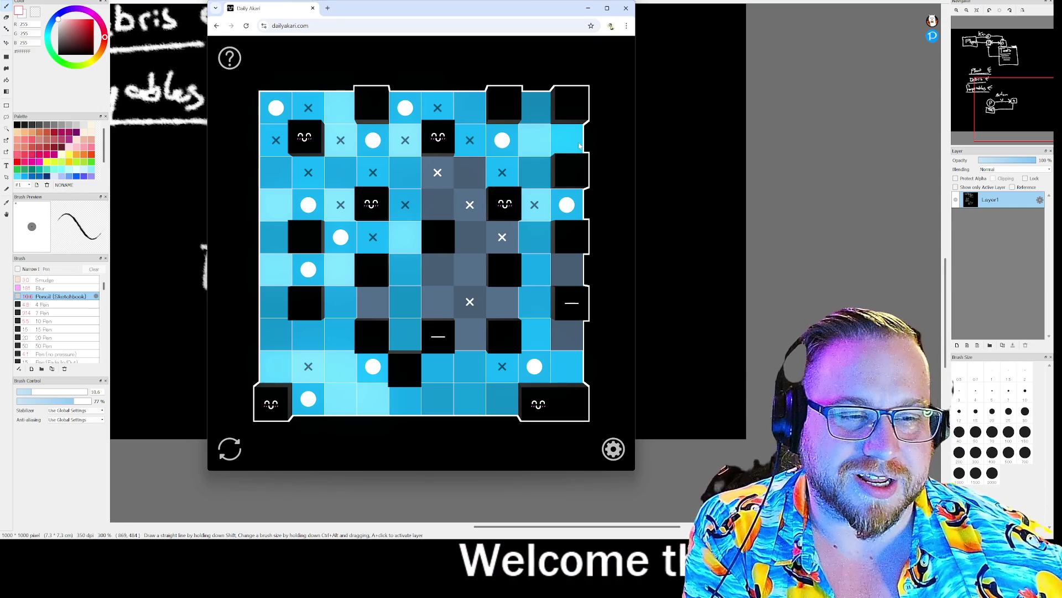
{"action": "left_click", "coordinate": [566, 333]}
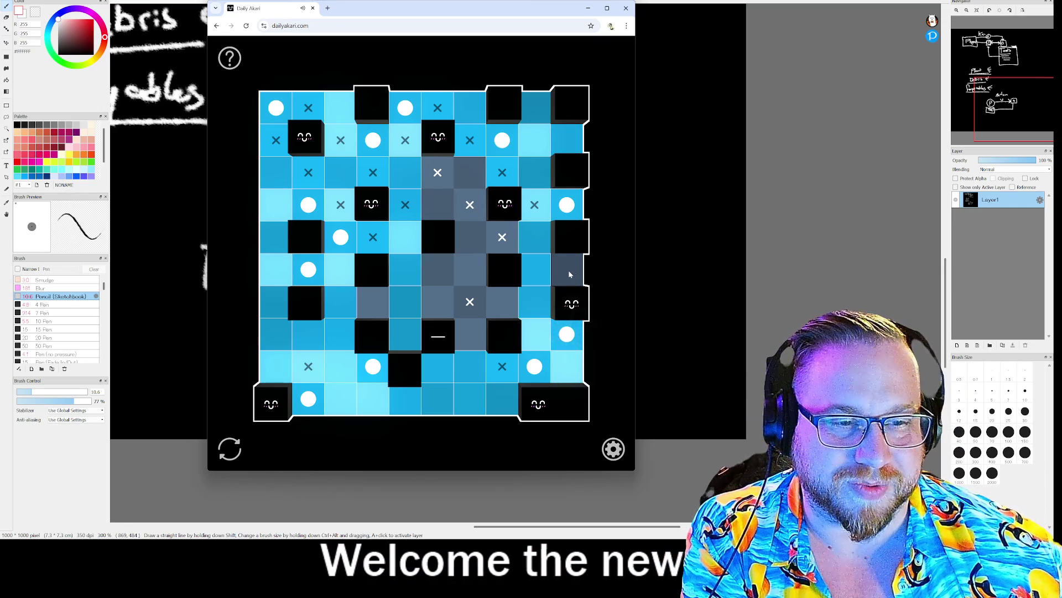
{"action": "left_click", "coordinate": [626, 8]}
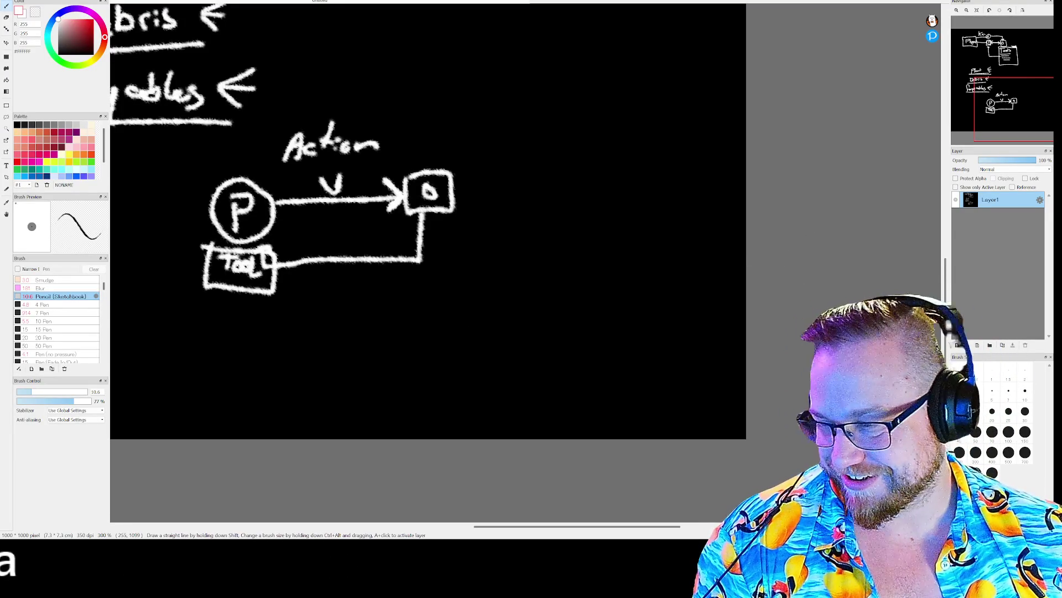
{"action": "key", "text": "alt+Tab"}
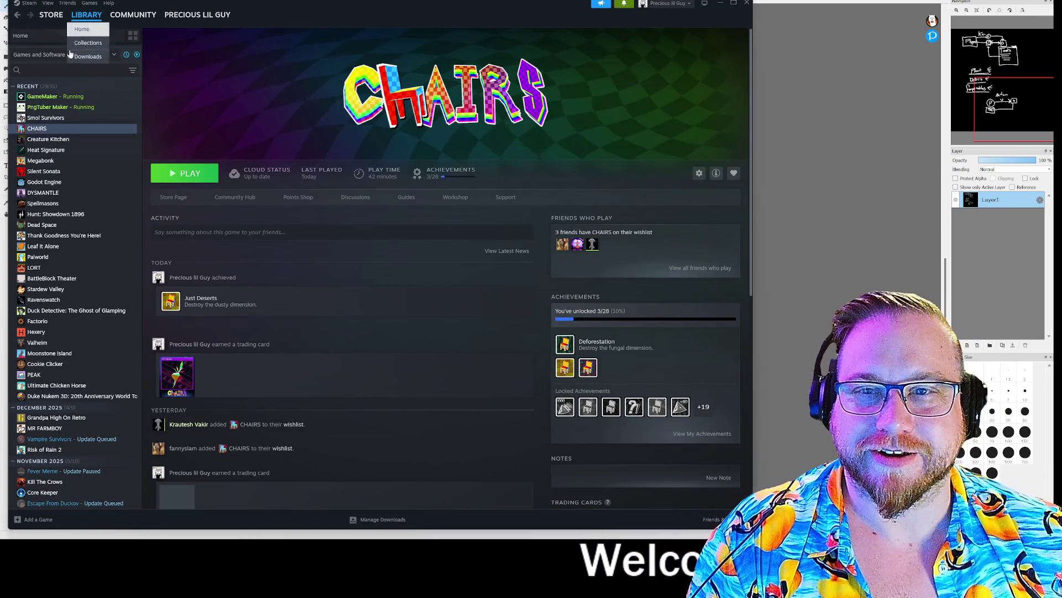
Step: Browse the CHAIRS store page, shrink the Steam window, and return to the CHAIRS library page
{"action": "left_click", "coordinate": [51, 15]}
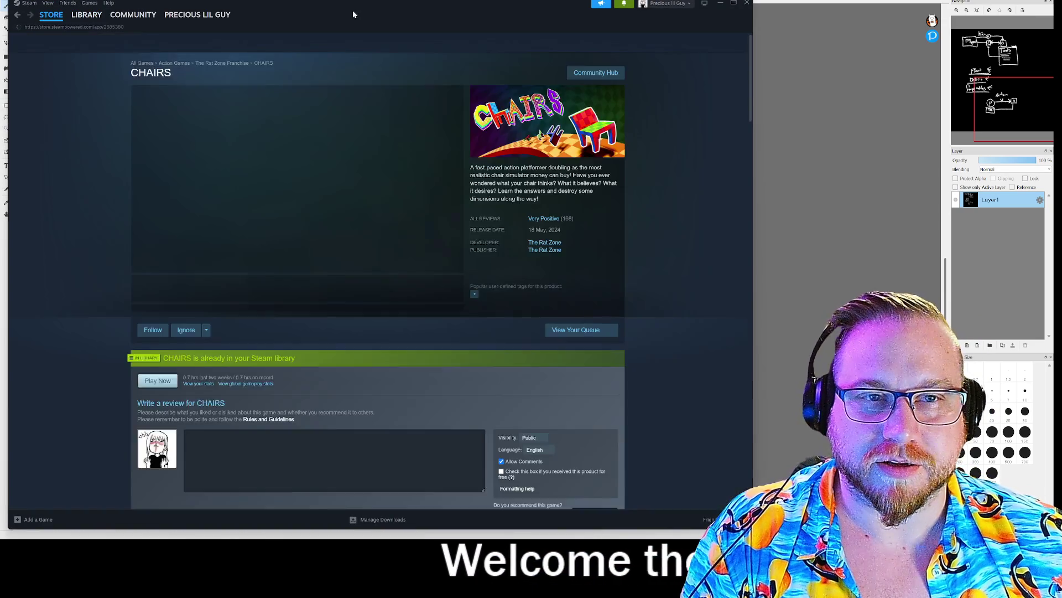
{"action": "left_click_drag", "start_coordinate": [353, 10], "coordinate": [0, 50]}
{"action": "key", "text": "super+Up"}
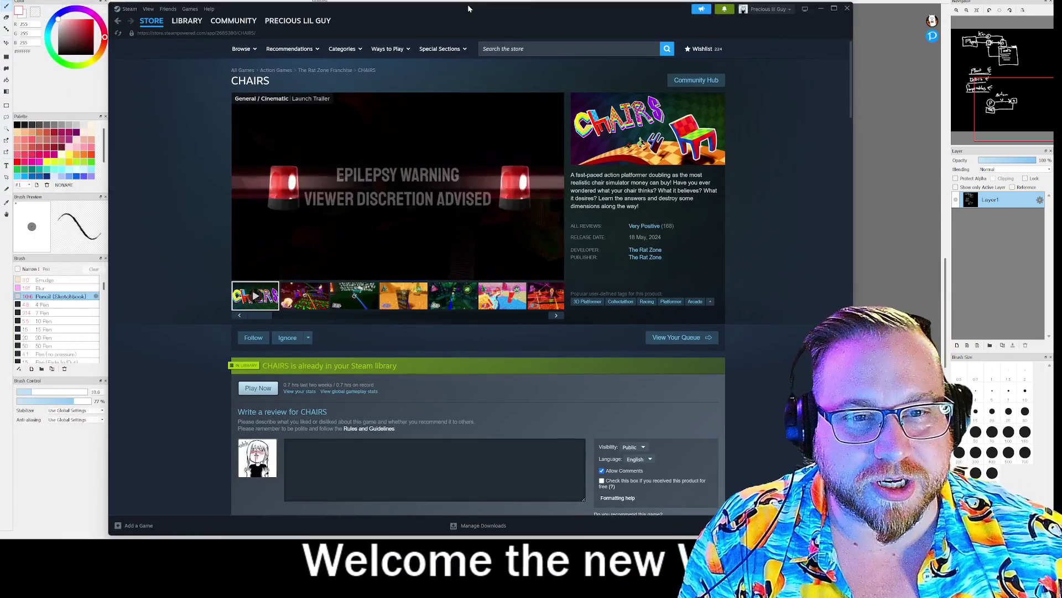
{"action": "key", "text": "alt+Tab"}
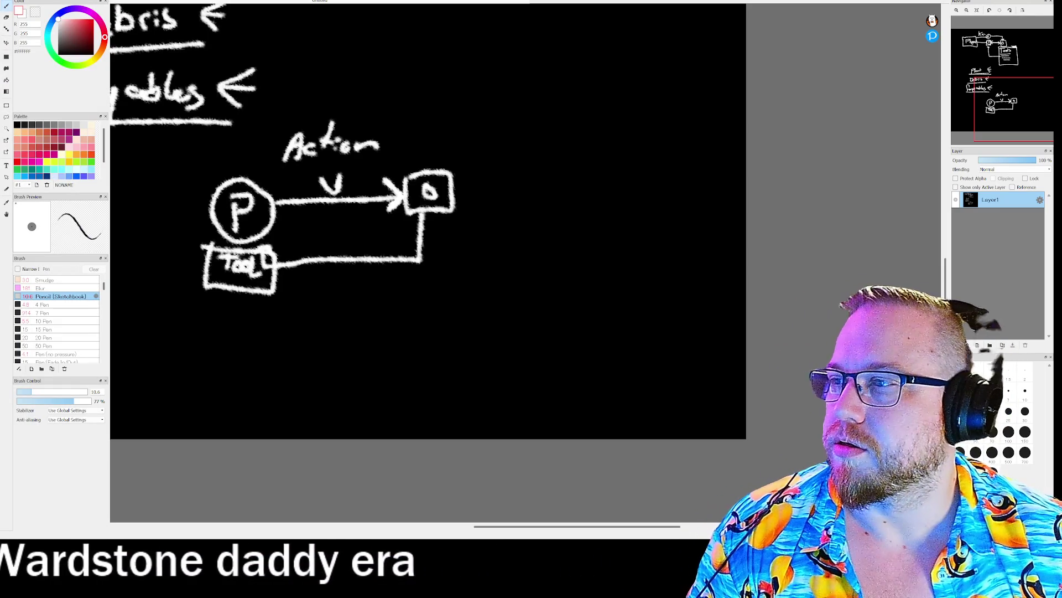
{"action": "key", "text": "alt+Tab"}
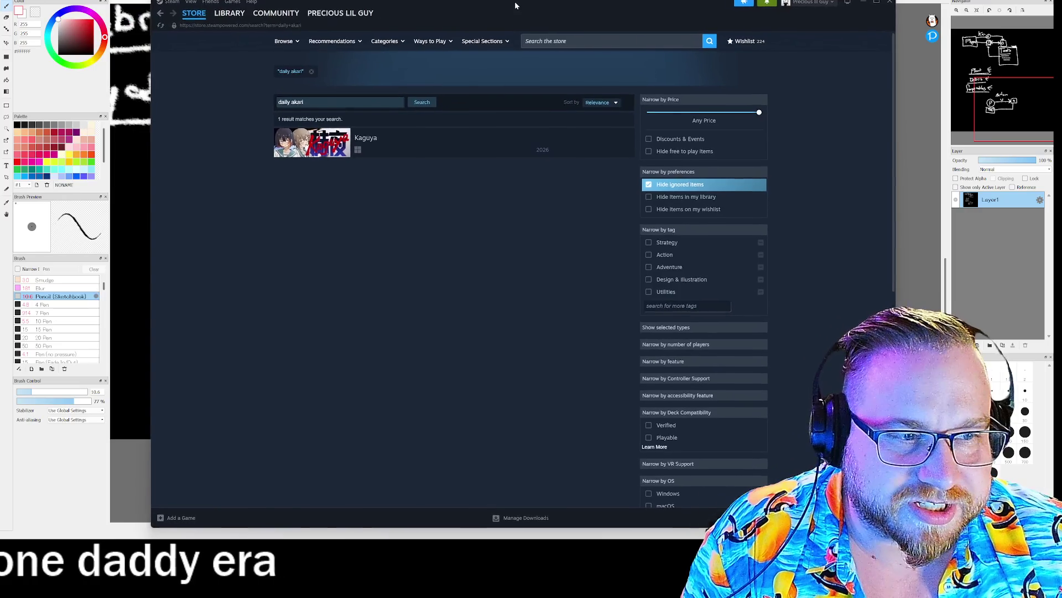
{"action": "mouse_move", "coordinate": [893, 526]}
{"action": "left_mouse_down"}
{"action": "mouse_move", "coordinate": [800, 504]}
{"action": "mouse_move", "coordinate": [519, 353]}
{"action": "left_mouse_up"}
{"action": "left_click", "coordinate": [242, 17]}
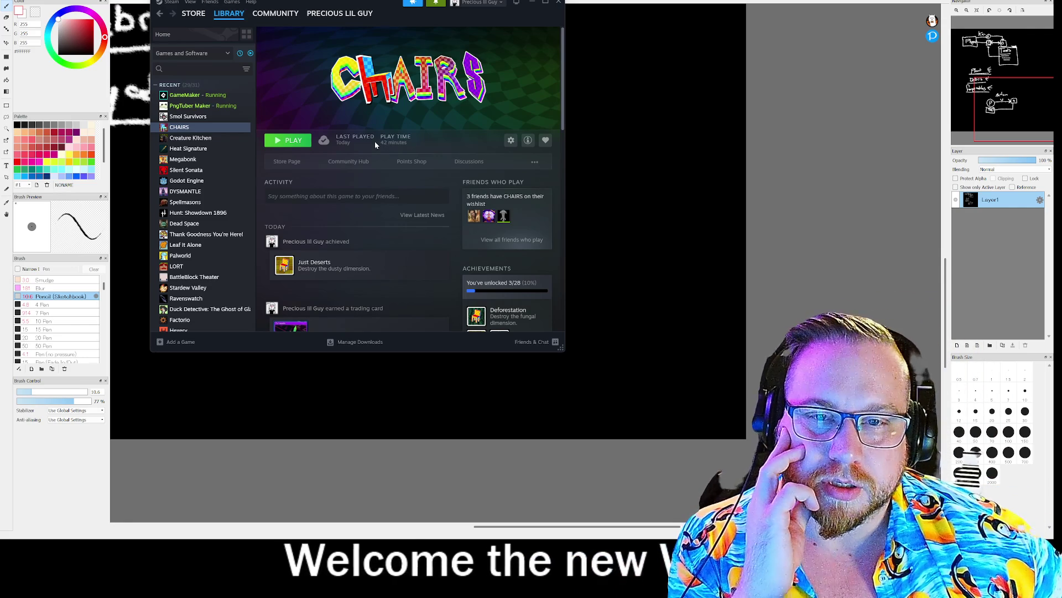
Step: Launch Heat Signature from its library page with the standard Play option, then minimize Steam
{"action": "left_click", "coordinate": [187, 151]}
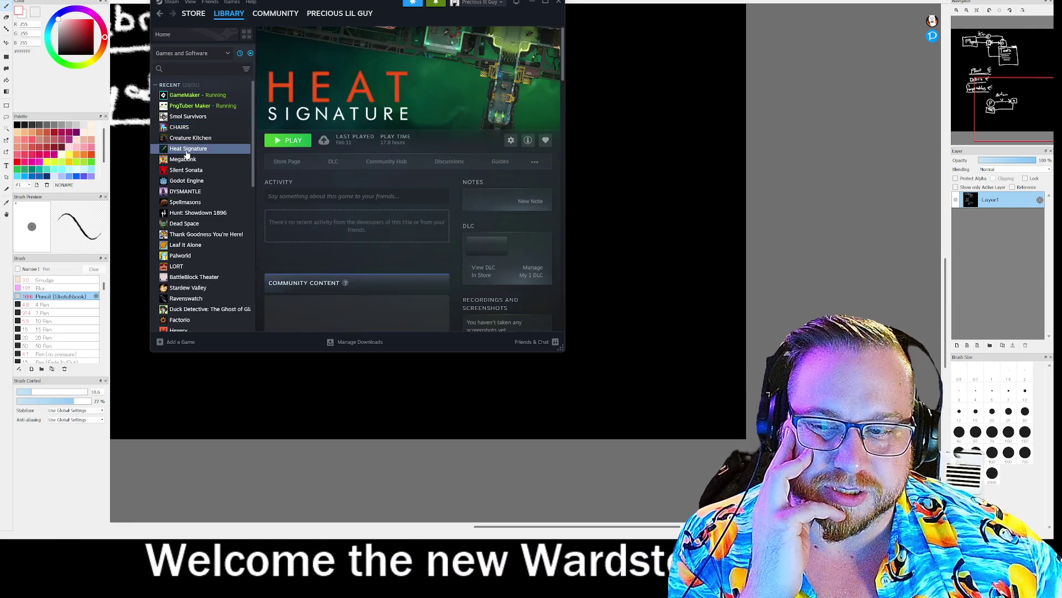
{"action": "left_click", "coordinate": [294, 141]}
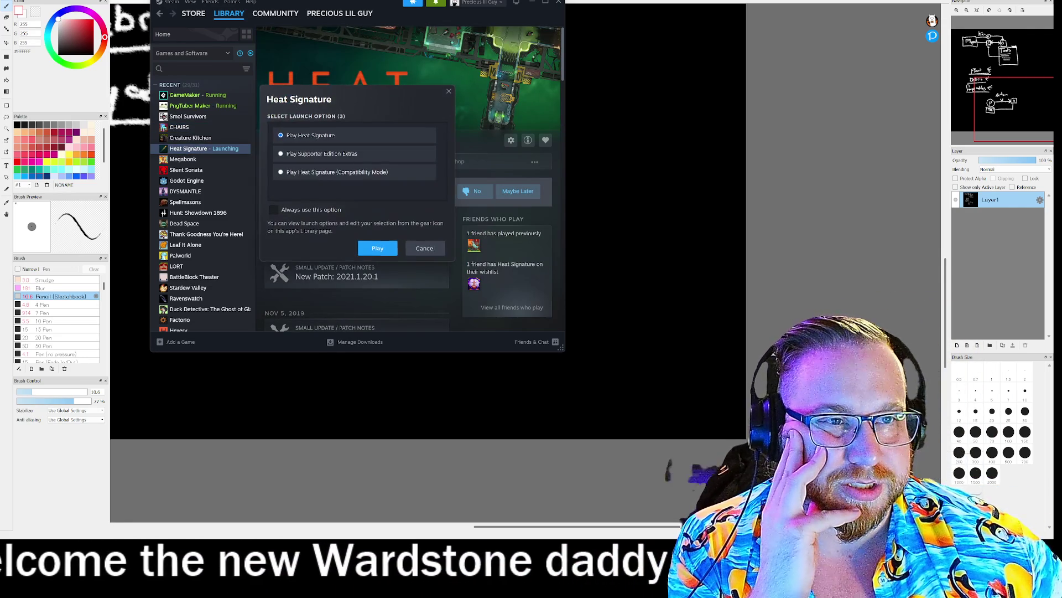
{"action": "left_click", "coordinate": [374, 249]}
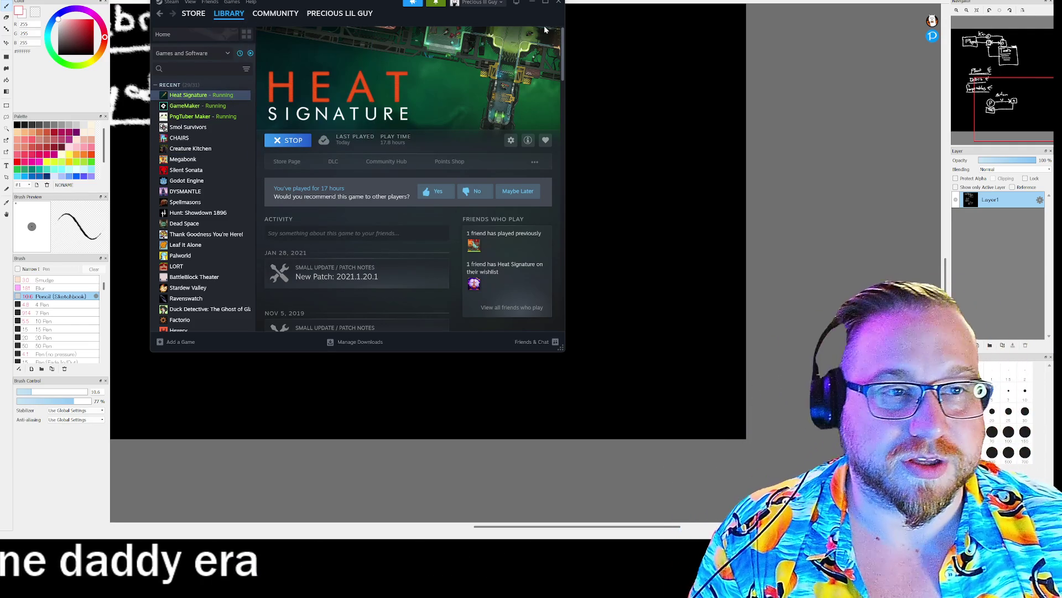
{"action": "left_click", "coordinate": [532, 3]}
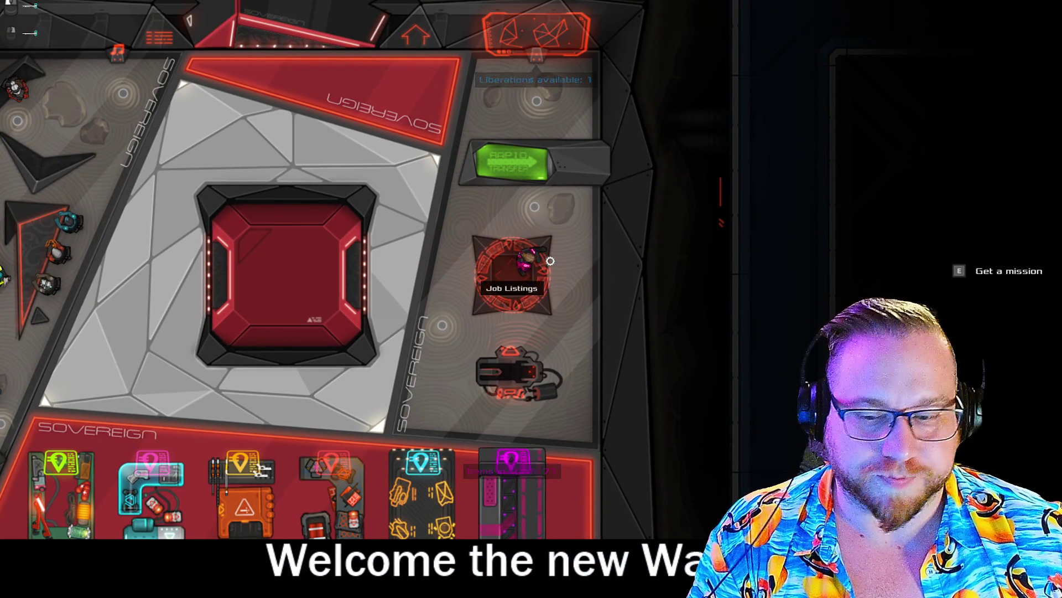
Step: Open the Job Listings and accept the Hijack The Midthunder mission
{"action": "key", "text": "e"}
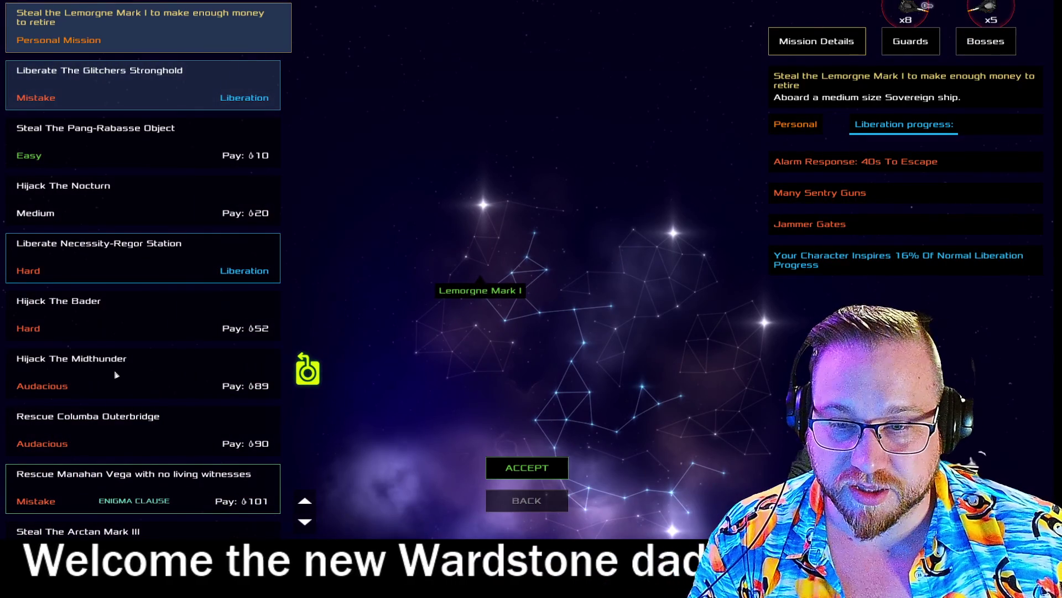
{"action": "left_click", "coordinate": [116, 375]}
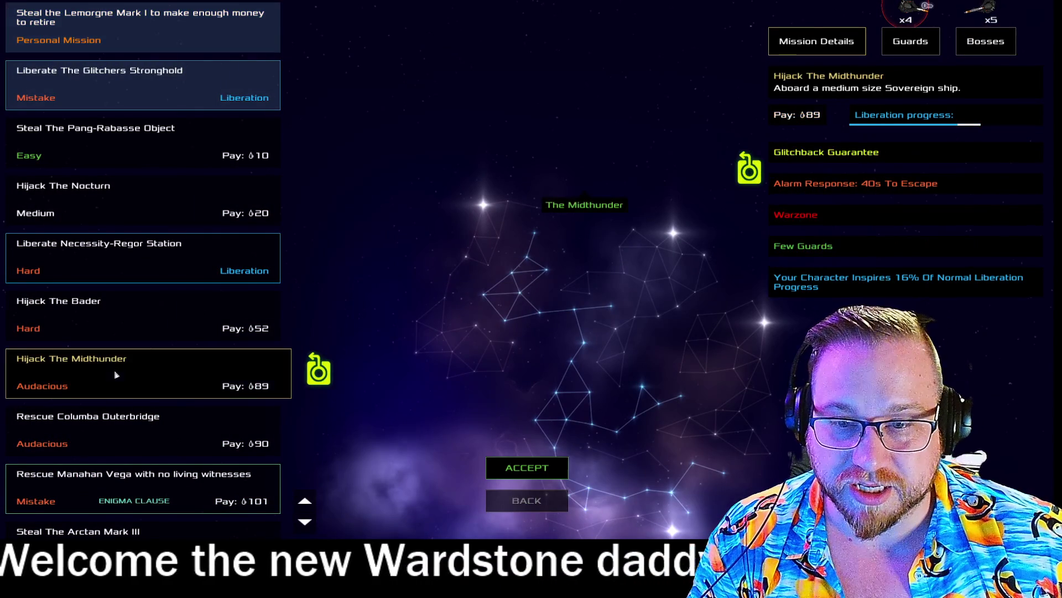
{"action": "left_click", "coordinate": [539, 476]}
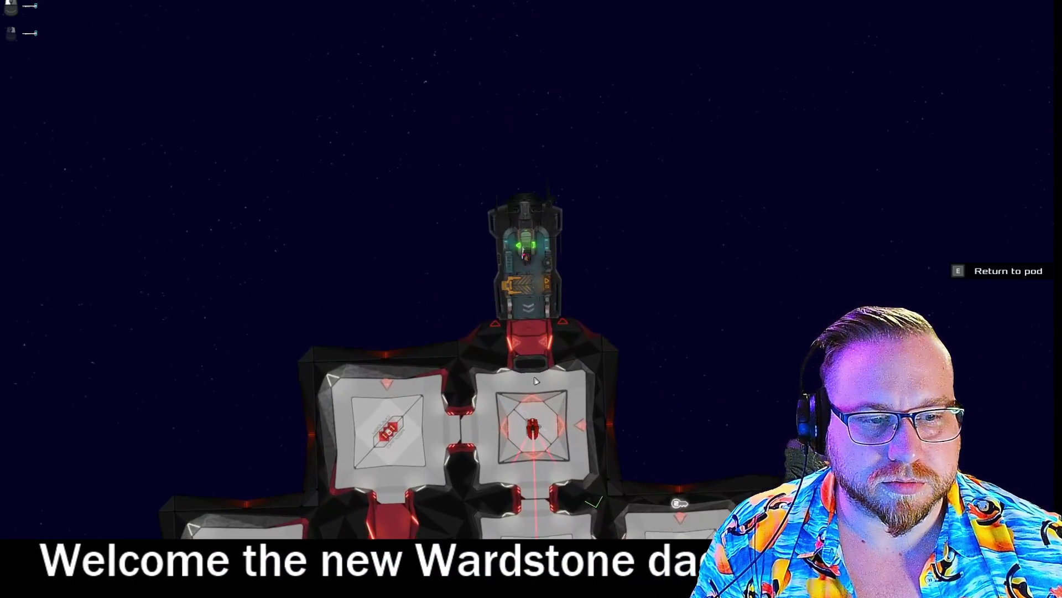
Step: Walk through the Midthunder's rooms to the left side, grabbing ammo in the lower room
{"action": "key", "text": "s"}
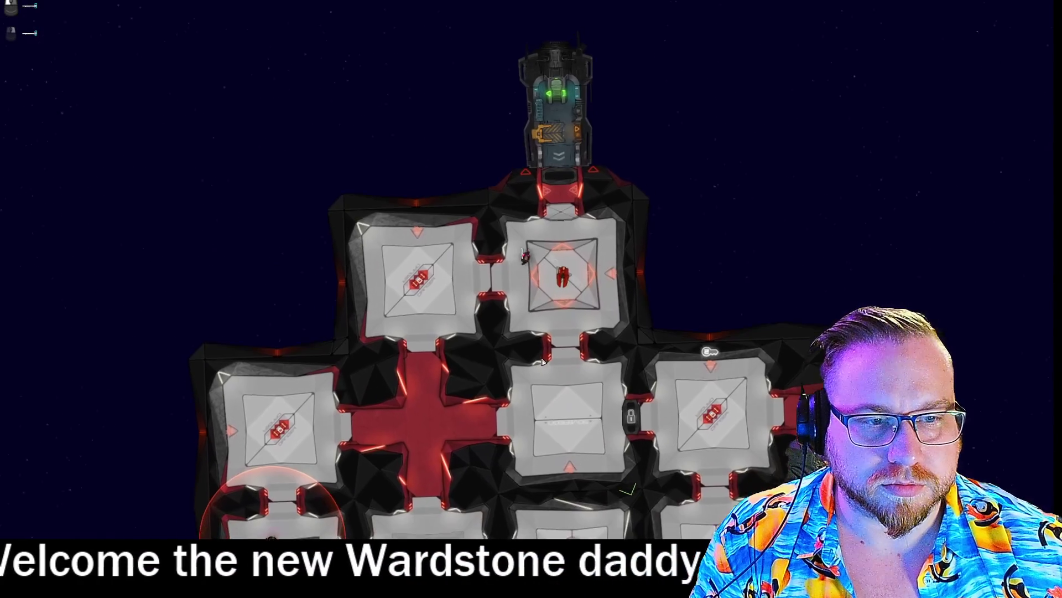
{"action": "key", "text": "s"}
{"action": "key", "text": "a"}
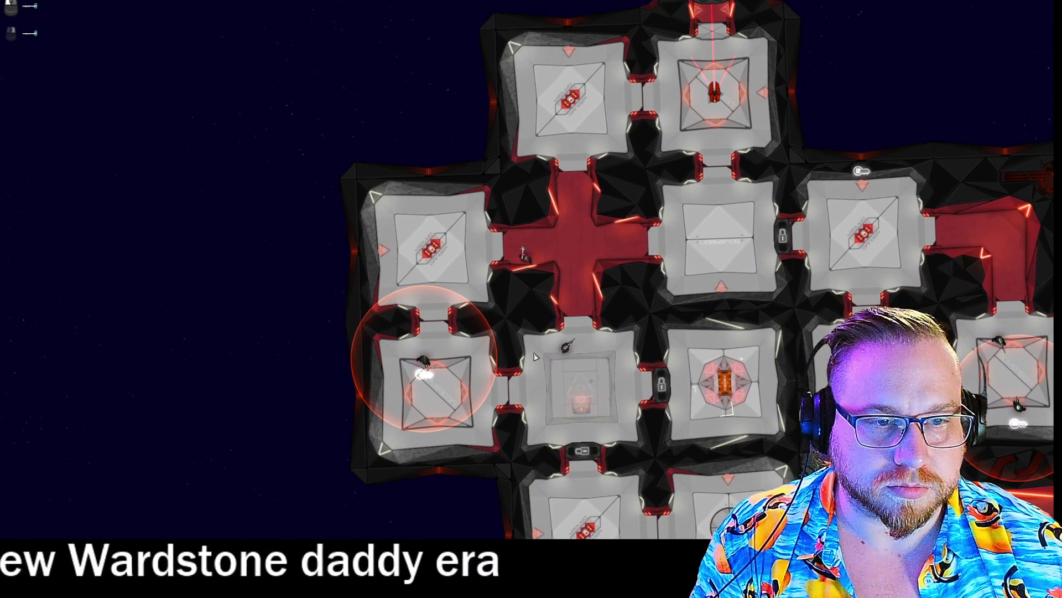
{"action": "key", "text": "w"}
{"action": "key", "text": "d"}
{"action": "key", "text": "w"}
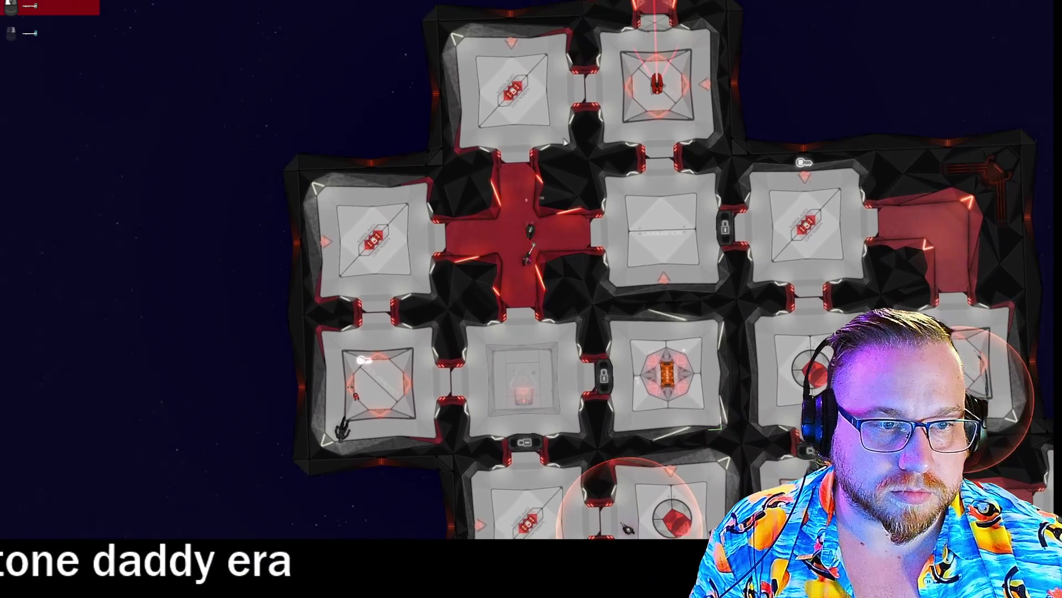
{"action": "key", "text": "s"}
{"action": "key", "text": "a"}
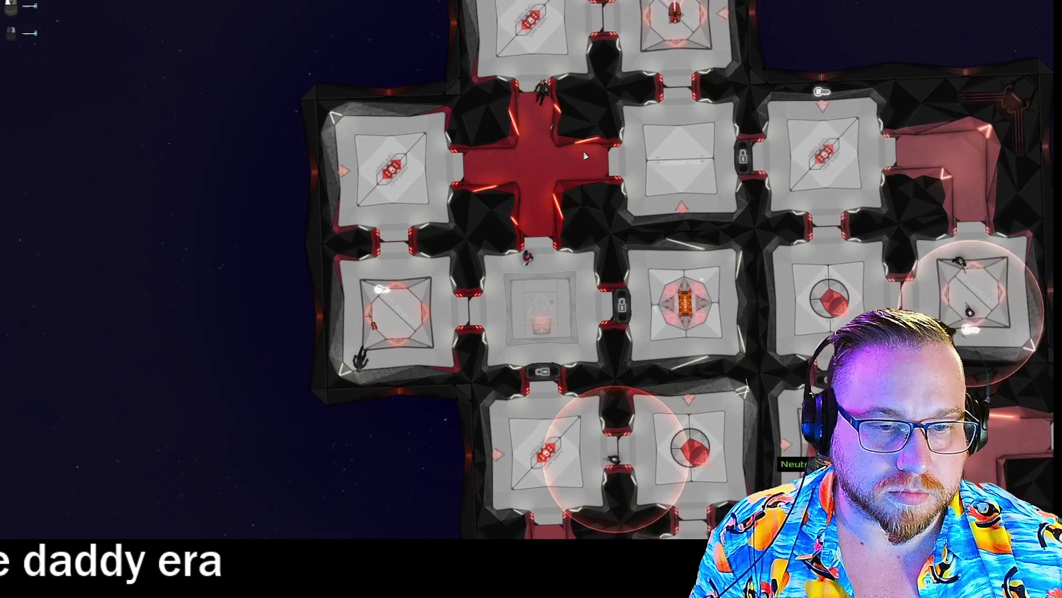
{"action": "key", "text": "a"}
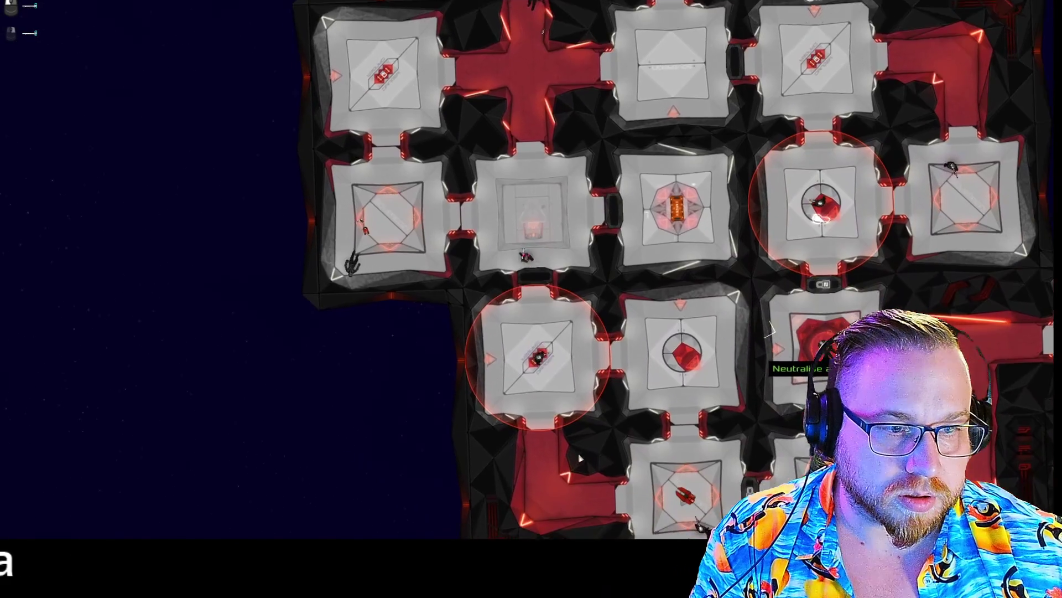
{"action": "key", "text": "s"}
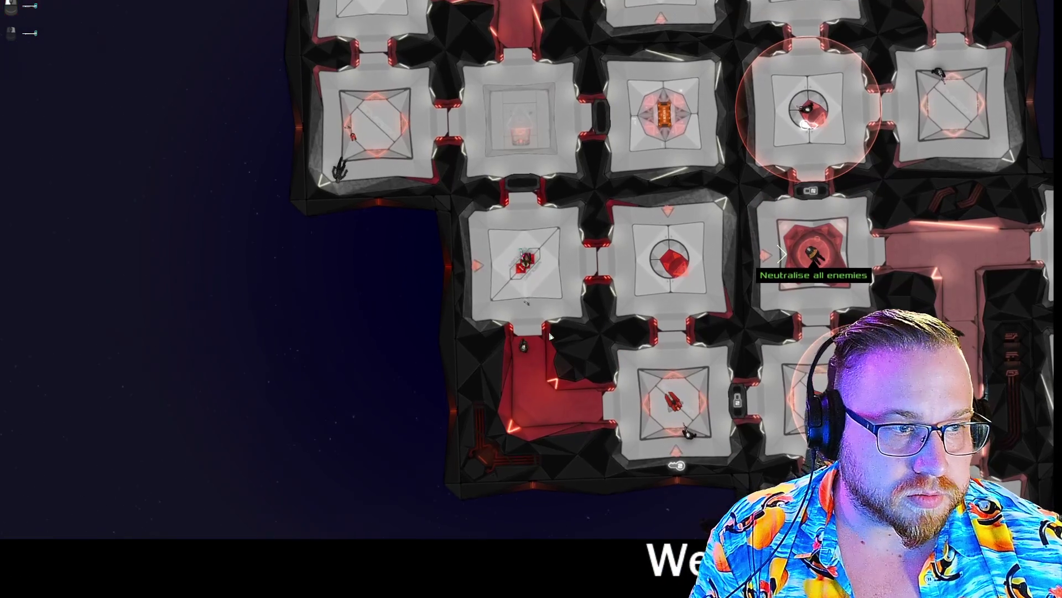
{"action": "key", "text": "s"}
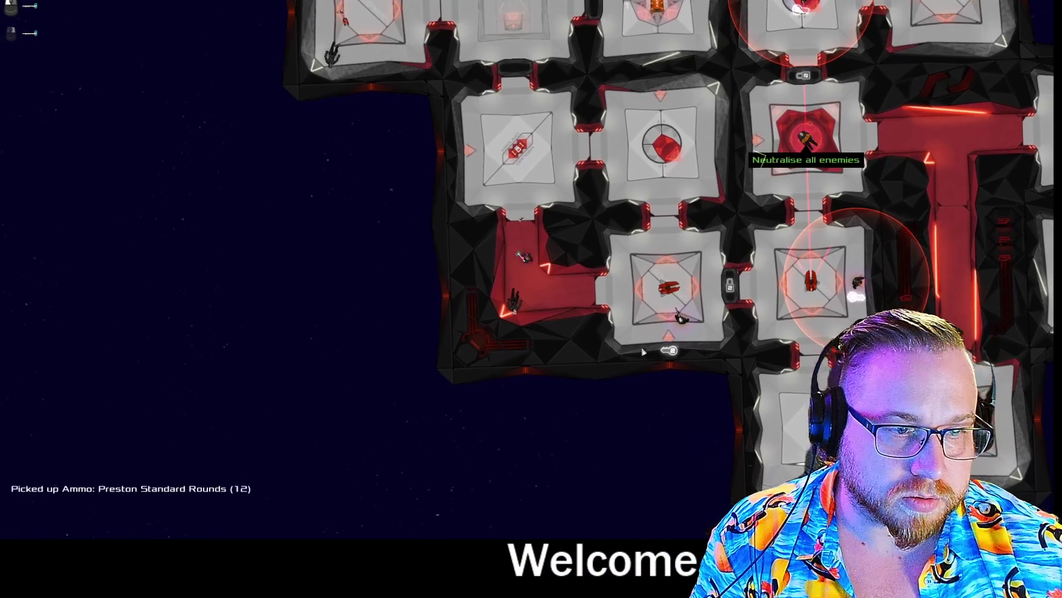
{"action": "key", "text": "w"}
{"action": "key", "text": "d"}
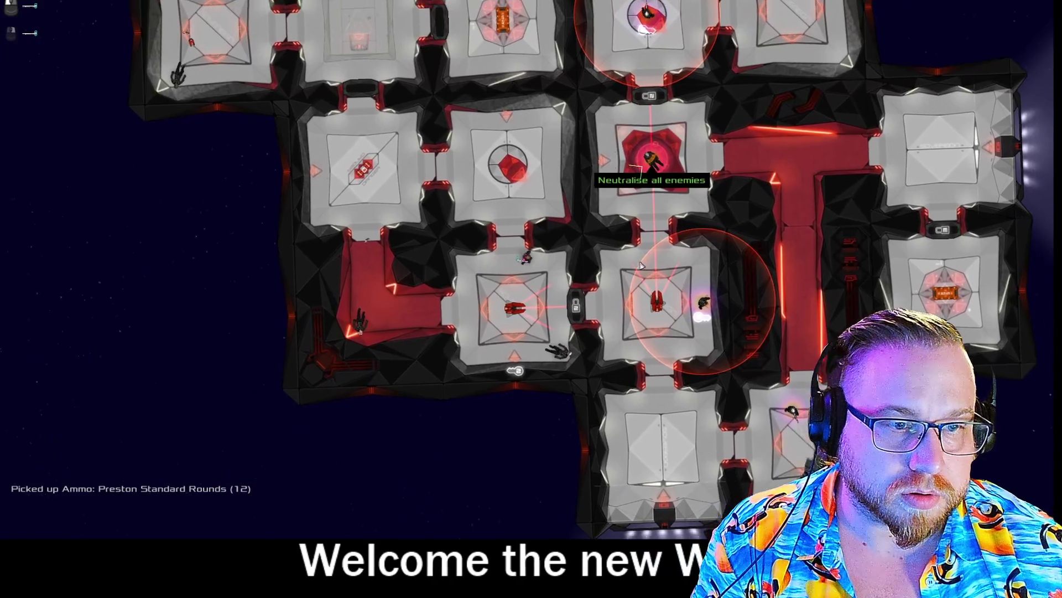
{"action": "key", "text": "s"}
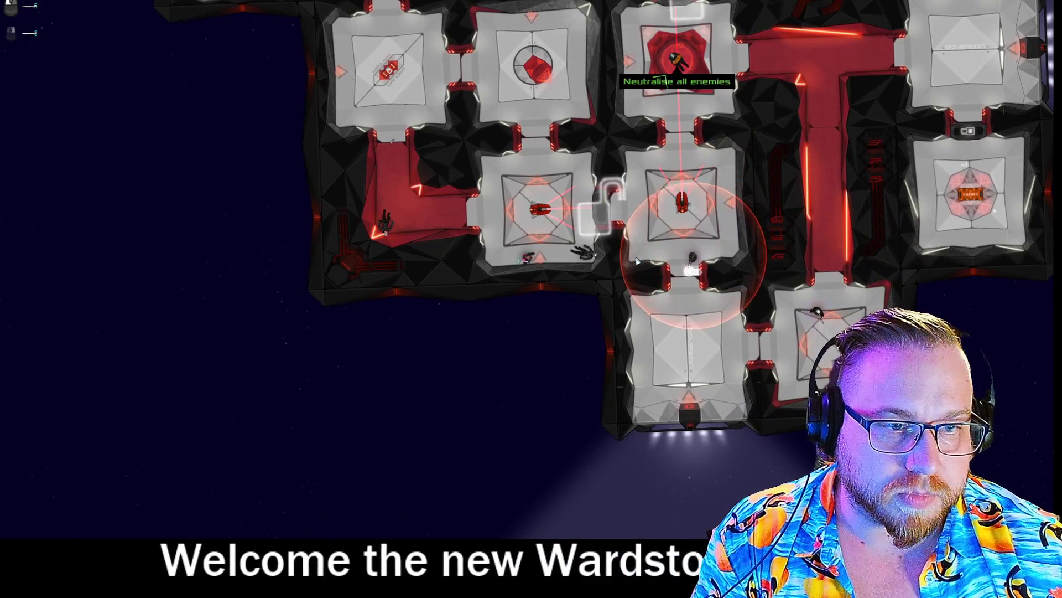
{"action": "key", "text": "a"}
{"action": "key", "text": "w"}
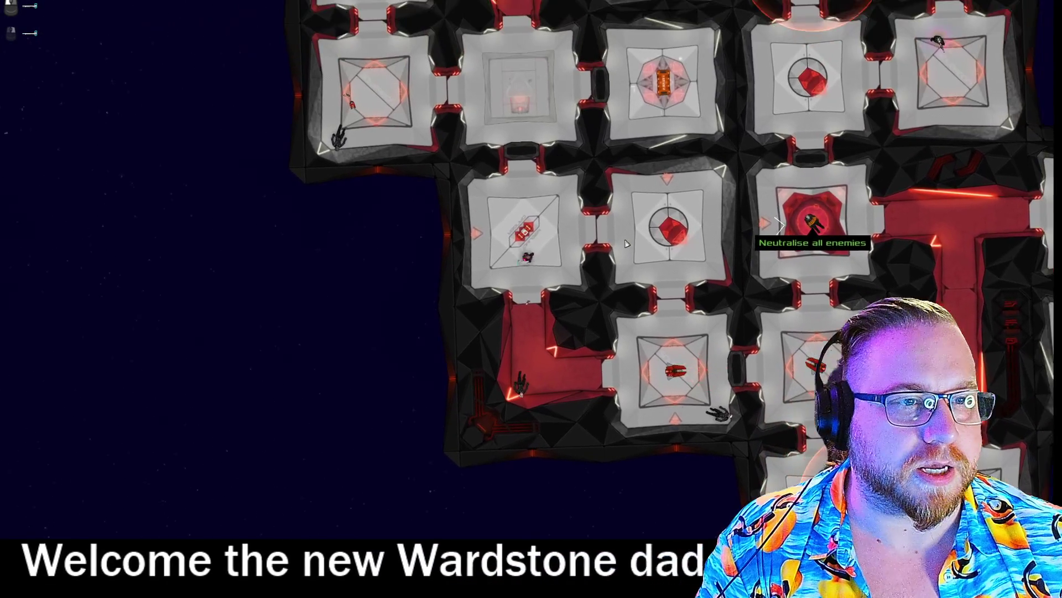
Step: Keep the Key Cloner and teleport the Extreme Range Key Cloner to the character from the inventory
{"action": "scroll", "coordinate": [625, 243], "scroll_direction": "up", "scroll_amount": 3}
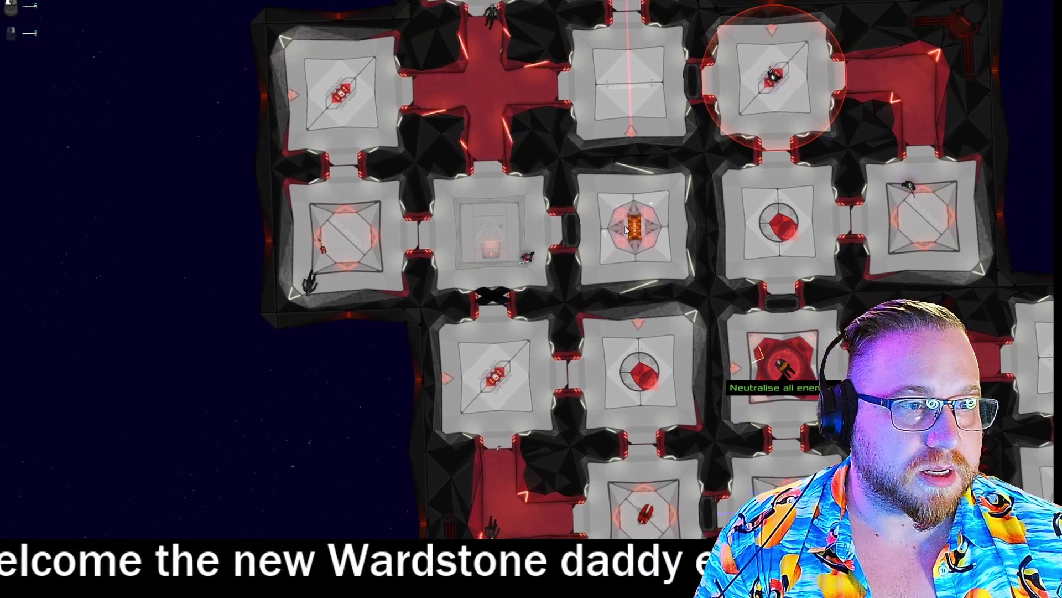
{"action": "key", "text": "Tab"}
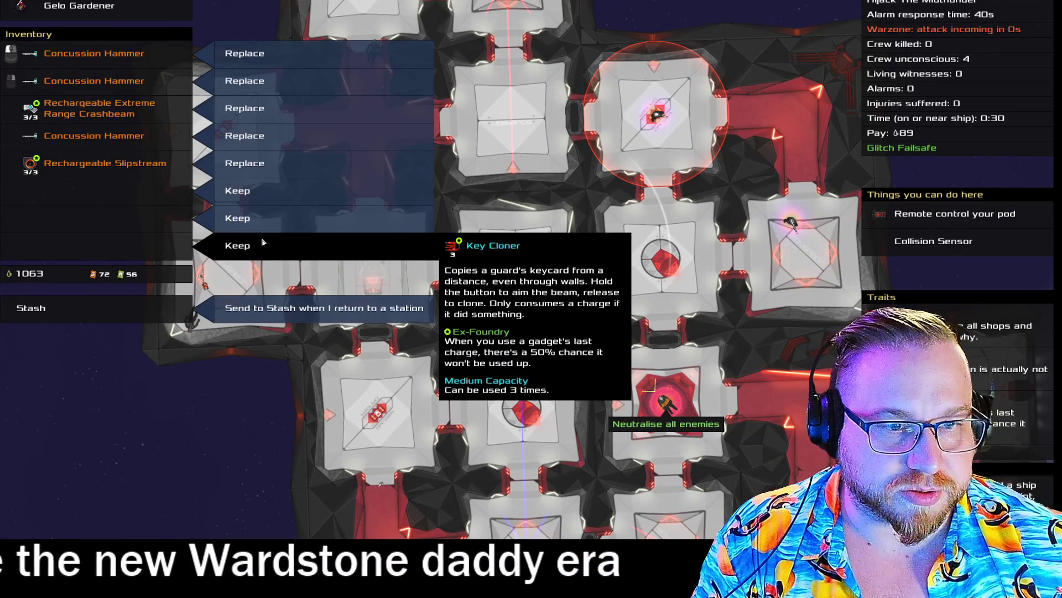
{"action": "left_click", "coordinate": [262, 194]}
{"action": "mouse_move", "coordinate": [80, 335]}
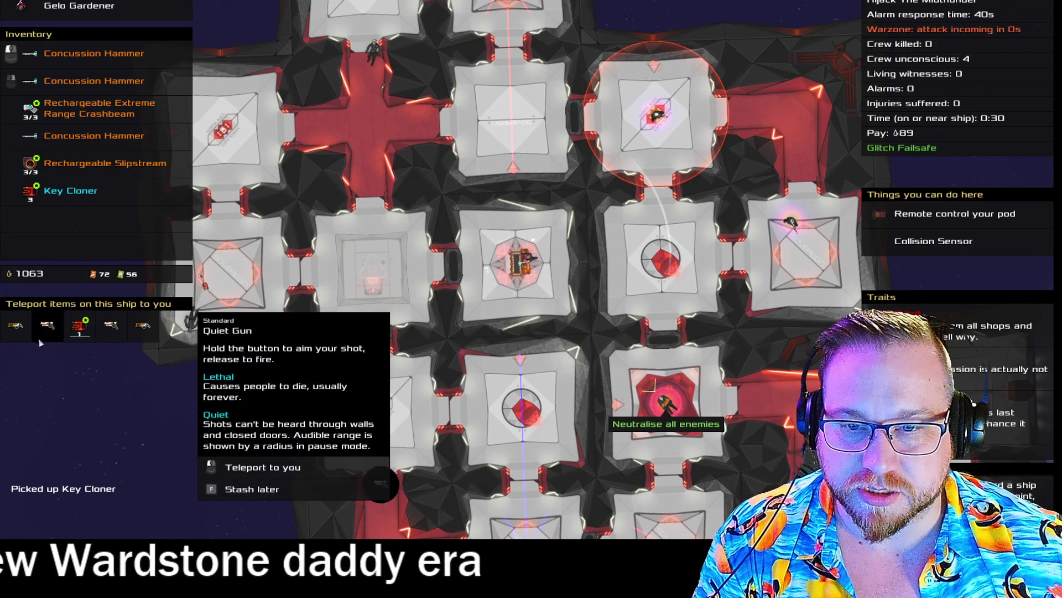
{"action": "left_click", "coordinate": [80, 335]}
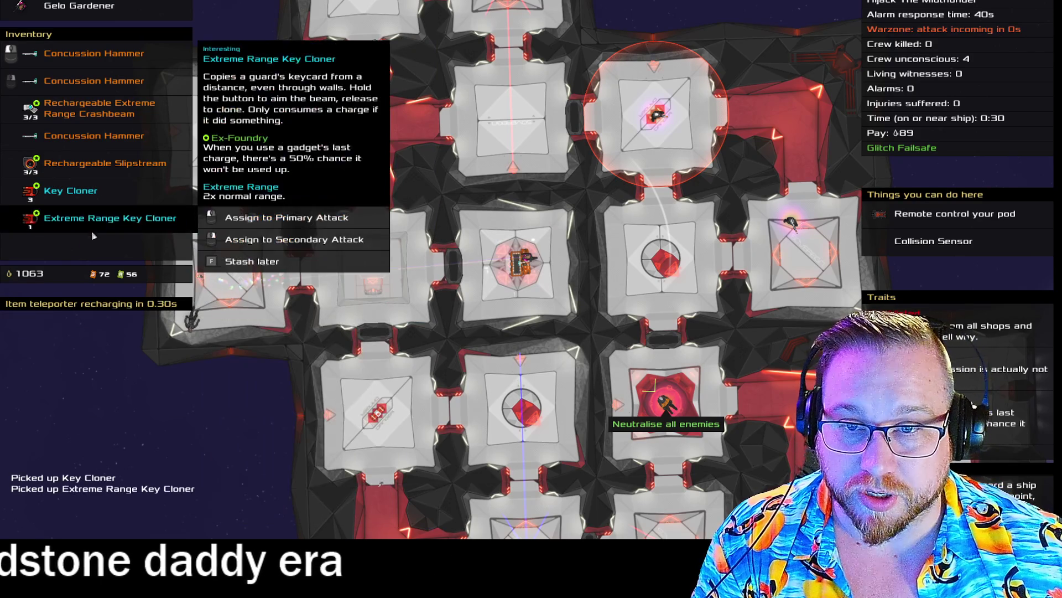
{"action": "key", "text": "Tab"}
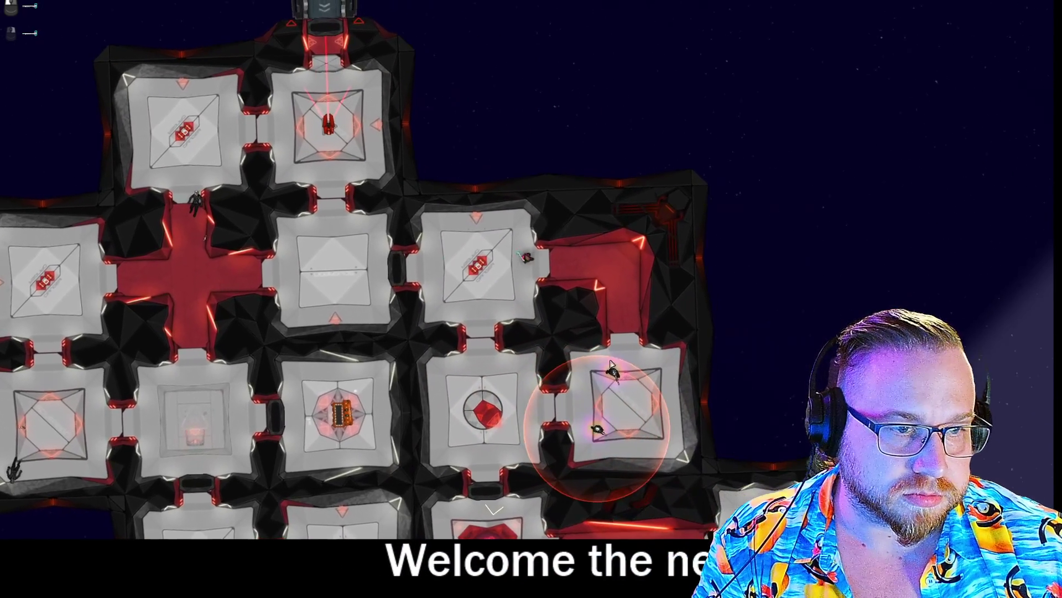
Step: Knock out and shoot the remaining guards, taking their ammo, until the ship is secured
{"action": "left_click", "coordinate": [611, 364]}
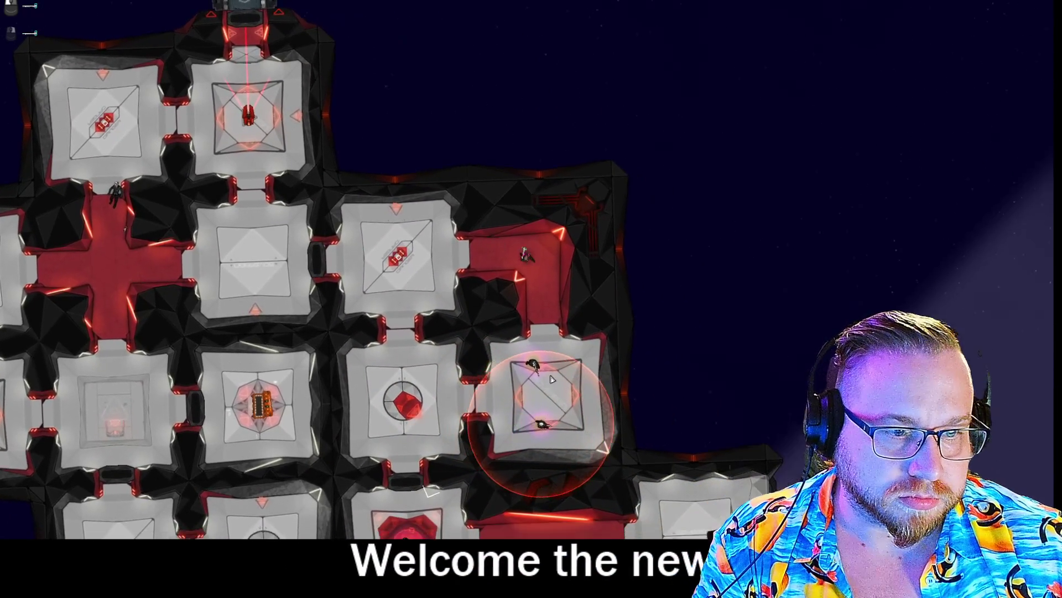
{"action": "key", "text": "f"}
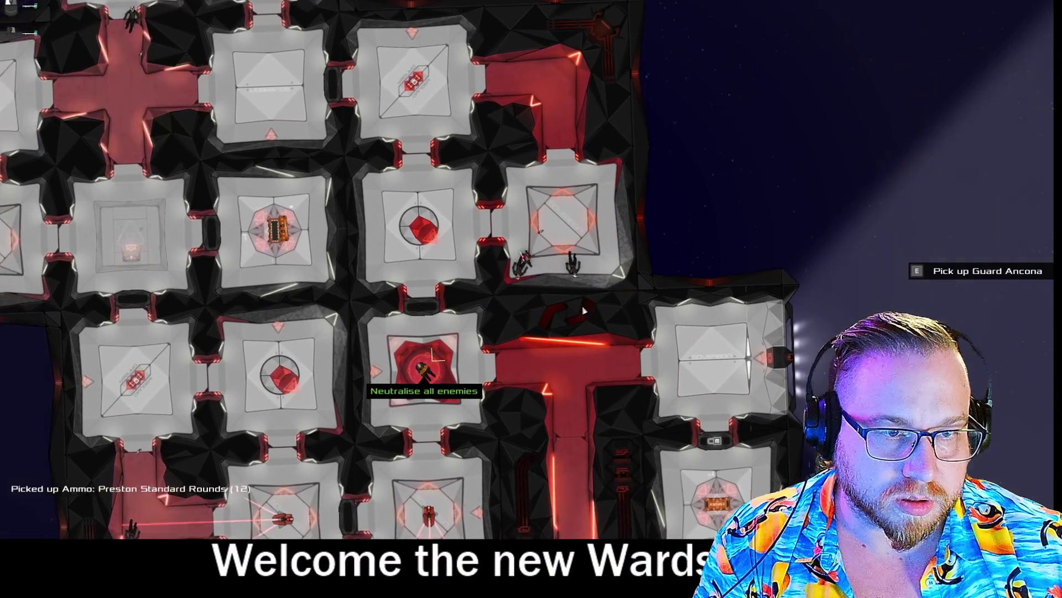
{"action": "key", "text": "w"}
{"action": "key", "text": "a"}
{"action": "key", "text": "s"}
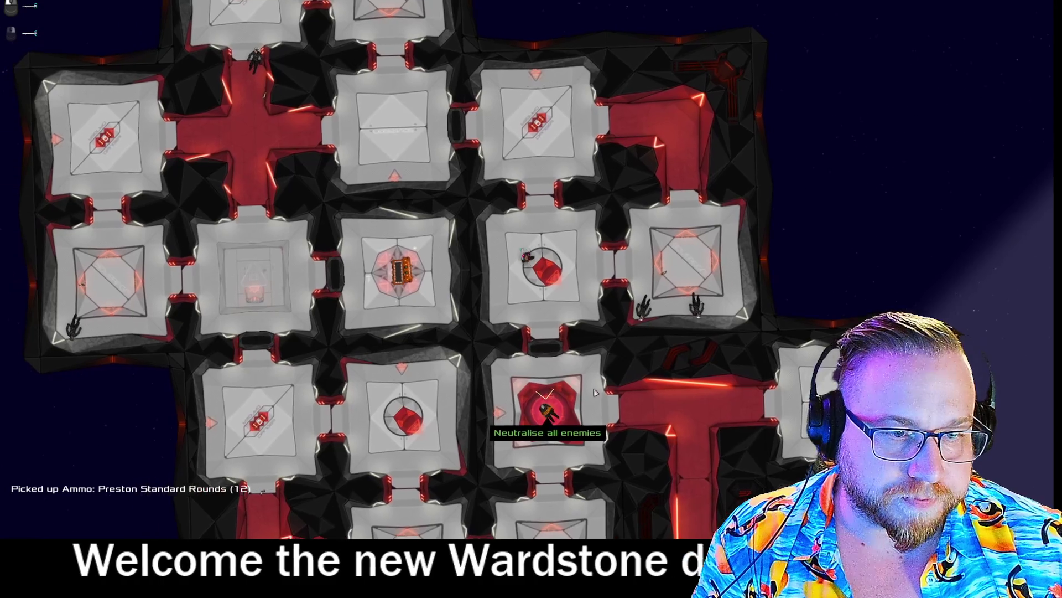
{"action": "left_click", "coordinate": [530, 483]}
{"action": "left_click", "coordinate": [529, 483]}
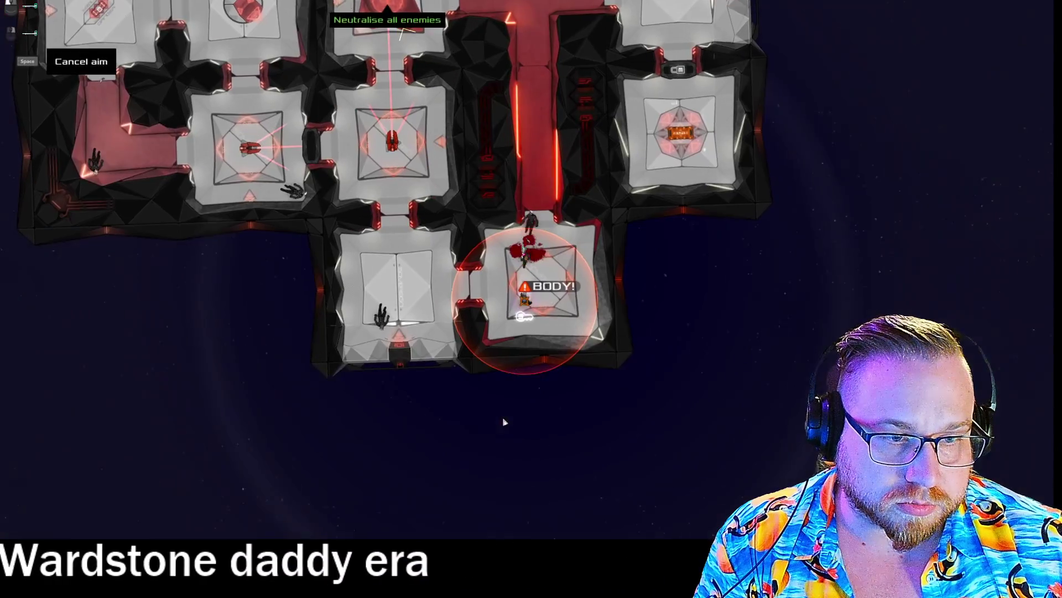
{"action": "left_click", "coordinate": [506, 421]}
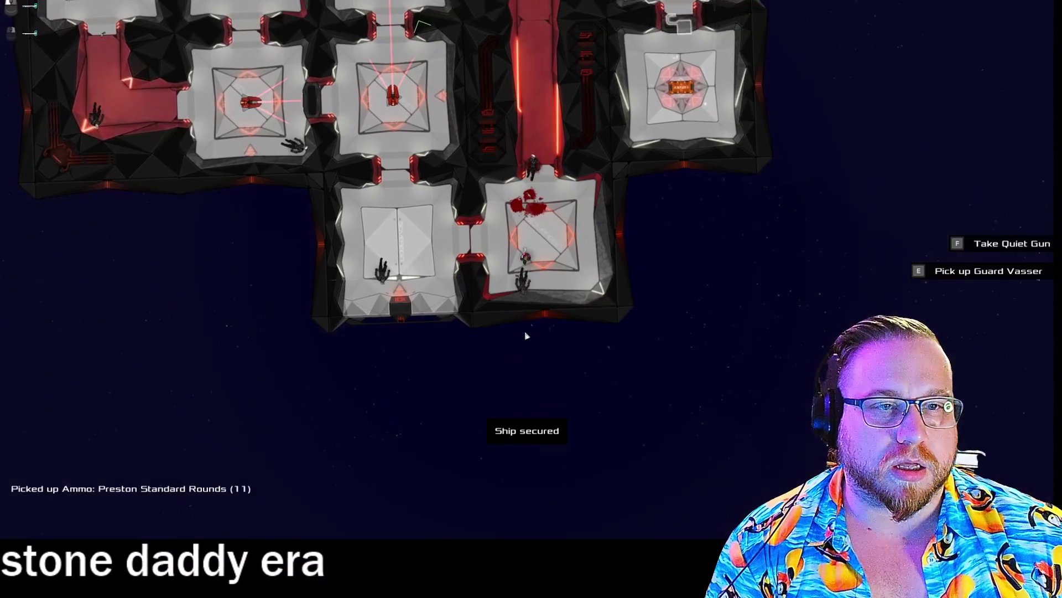
Step: Keep the Rechargeable Emergency Shield from the cargo crate up the red corridor
{"action": "key", "text": "w"}
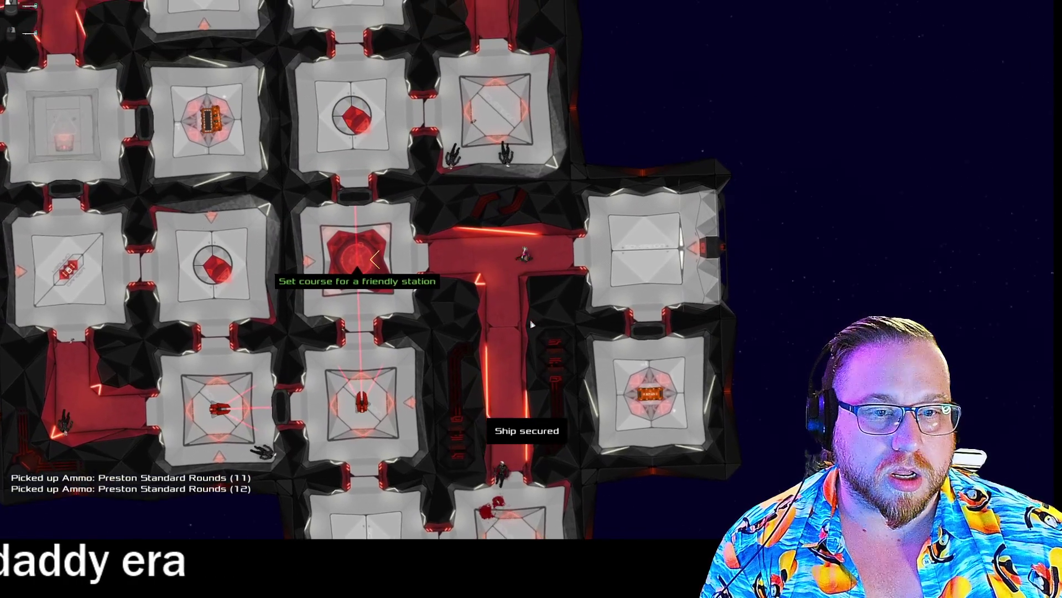
{"action": "key", "text": "e"}
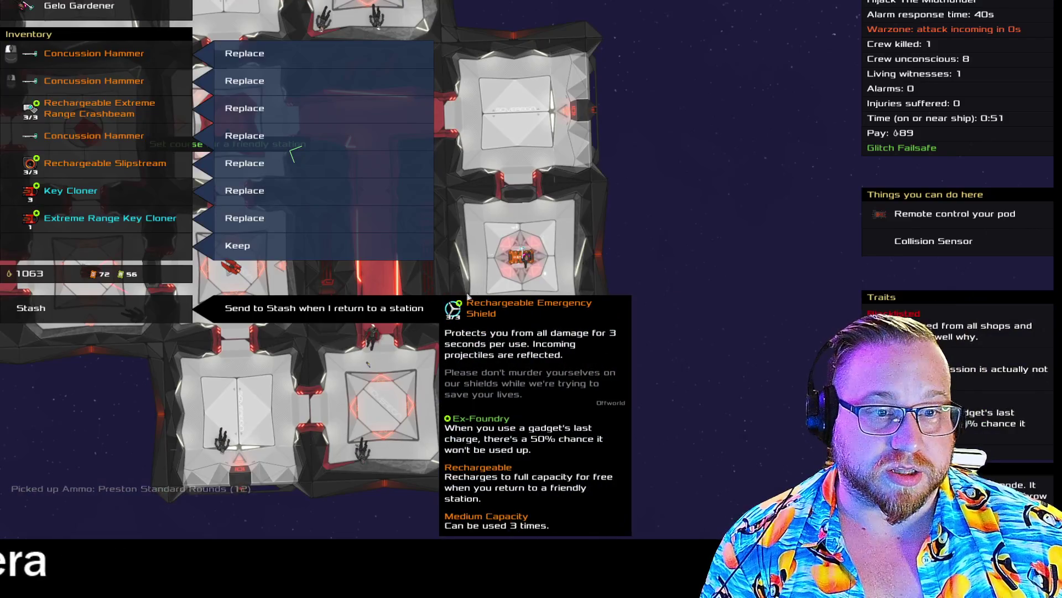
{"action": "left_click", "coordinate": [310, 246]}
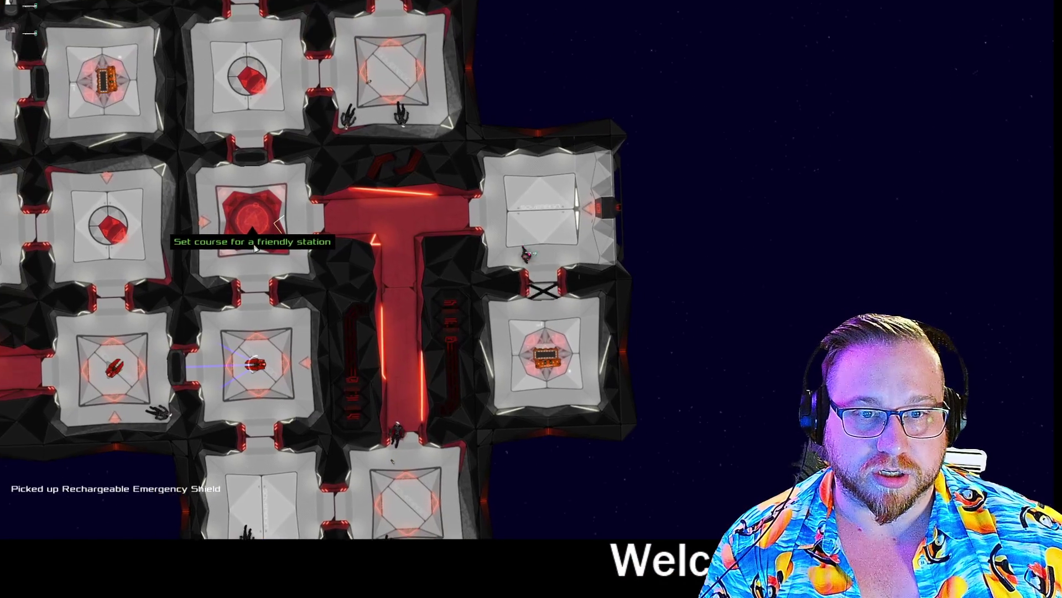
Step: Fly the ship to the nearest friendly station, dismiss Mission Complete, and quit from the pause menu
{"action": "key", "text": "a"}
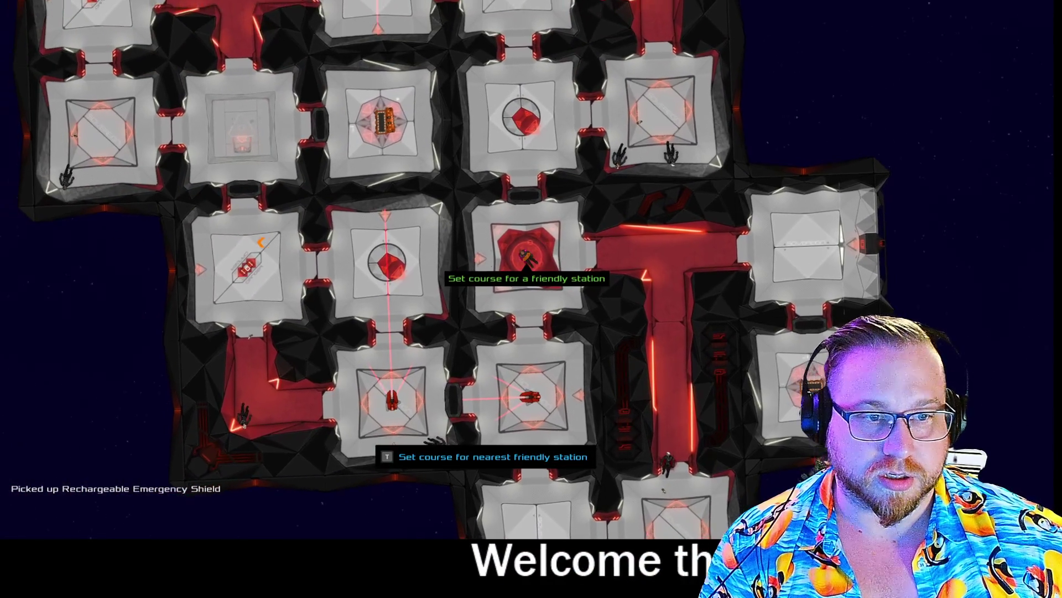
{"action": "key", "text": "d"}
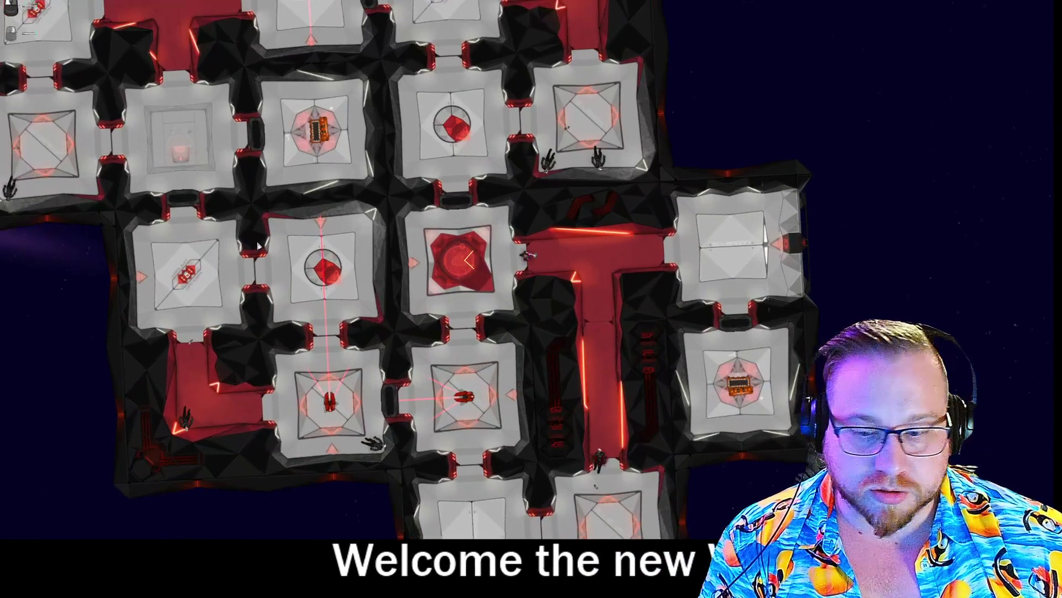
{"action": "key", "text": "d"}
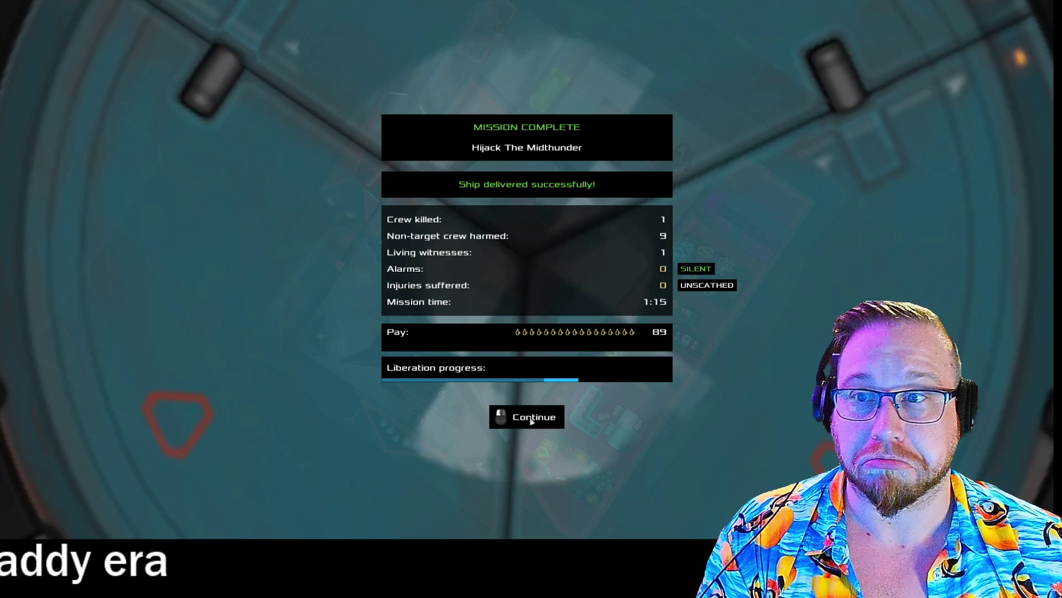
{"action": "left_click", "coordinate": [531, 420]}
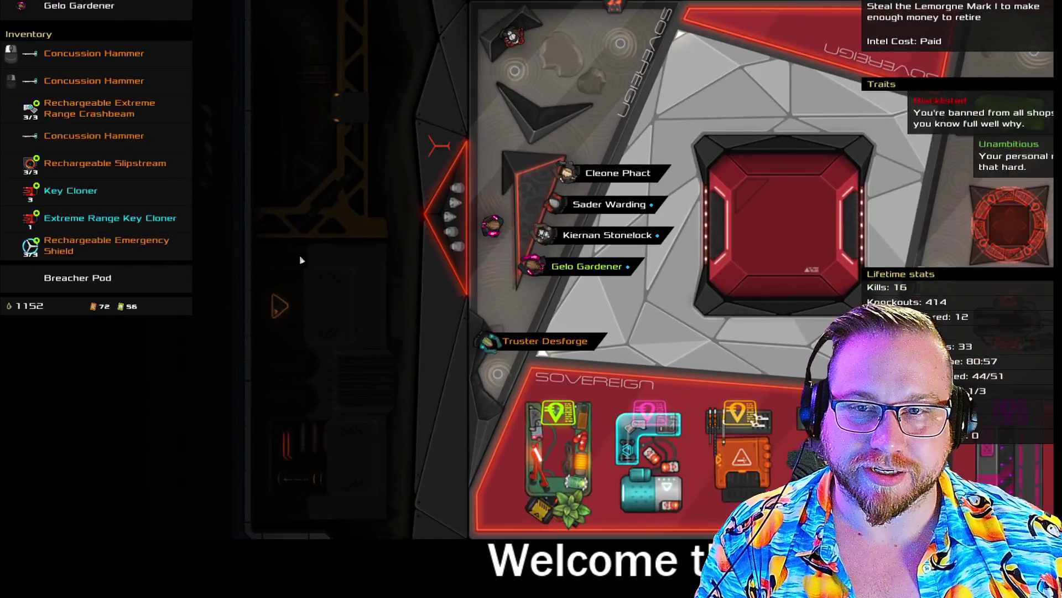
{"action": "key", "text": "Escape"}
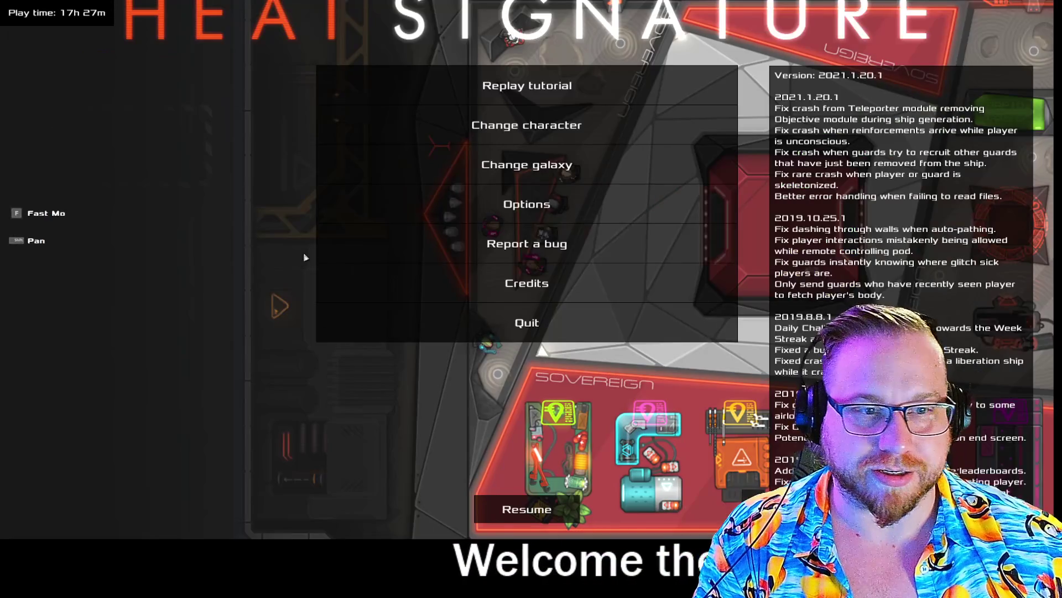
{"action": "left_click", "coordinate": [516, 327]}
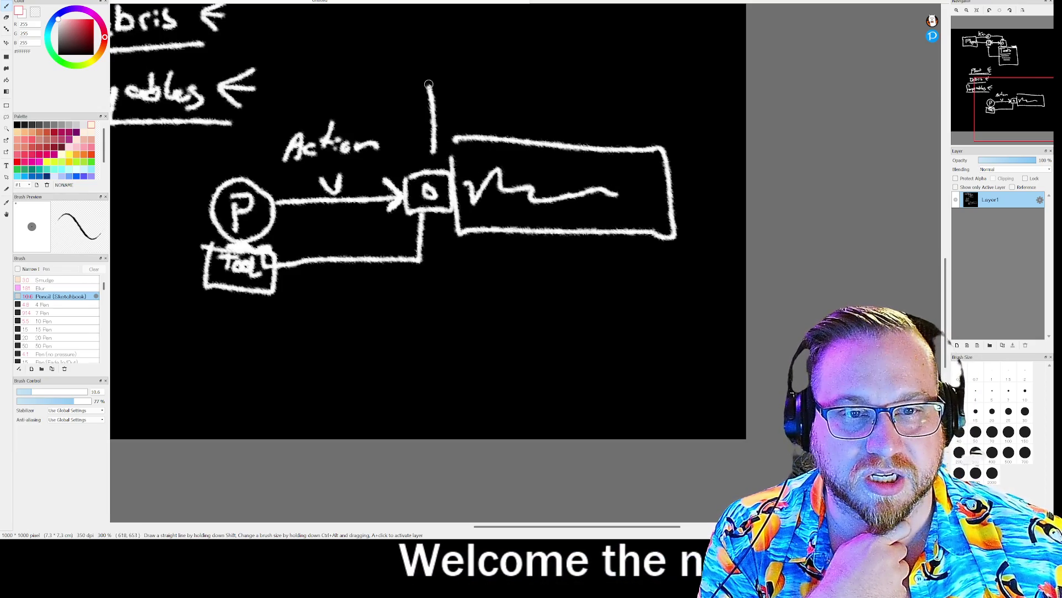
Step: Draw an arrow to P, write and box 'Inventory' above Action, and outline the P and Tool boxes
{"action": "mouse_move", "coordinate": [318, 83]}
{"action": "left_mouse_down"}
{"action": "mouse_move", "coordinate": [281, 83]}
{"action": "mouse_move", "coordinate": [298, 72]}
{"action": "mouse_move", "coordinate": [249, 177]}
{"action": "mouse_move", "coordinate": [268, 166]}
{"action": "left_mouse_up"}
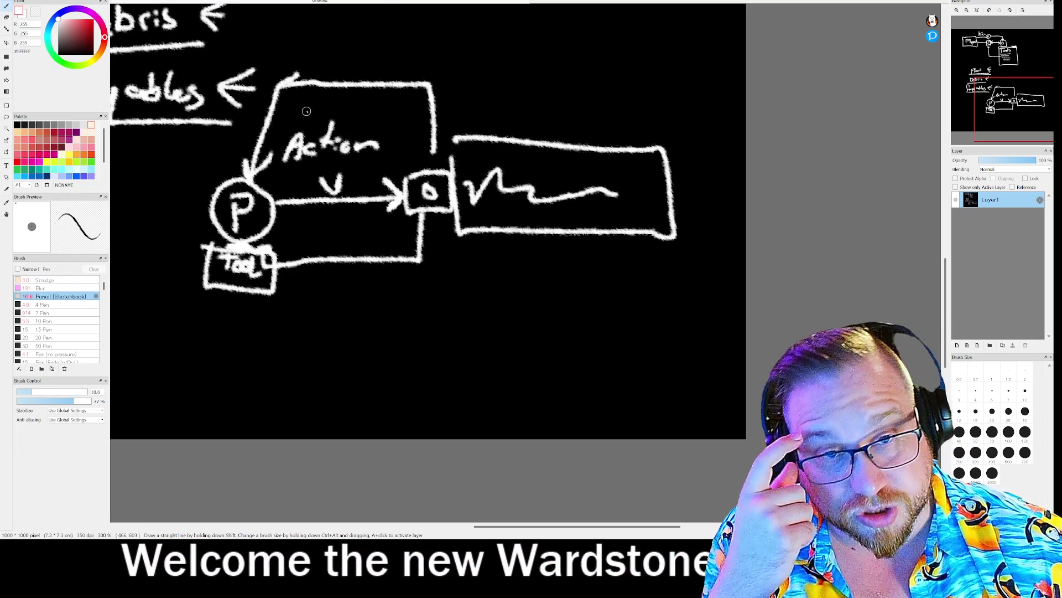
{"action": "left_click_drag", "start_coordinate": [333, 48], "coordinate": [347, 47]}
{"action": "mouse_move", "coordinate": [340, 49]}
{"action": "left_mouse_down"}
{"action": "mouse_move", "coordinate": [339, 64]}
{"action": "mouse_move", "coordinate": [379, 64]}
{"action": "mouse_move", "coordinate": [400, 43]}
{"action": "mouse_move", "coordinate": [425, 55]}
{"action": "mouse_move", "coordinate": [442, 36]}
{"action": "mouse_move", "coordinate": [483, 53]}
{"action": "mouse_move", "coordinate": [475, 62]}
{"action": "left_mouse_up"}
{"action": "left_click_drag", "start_coordinate": [485, 47], "coordinate": [516, 71]}
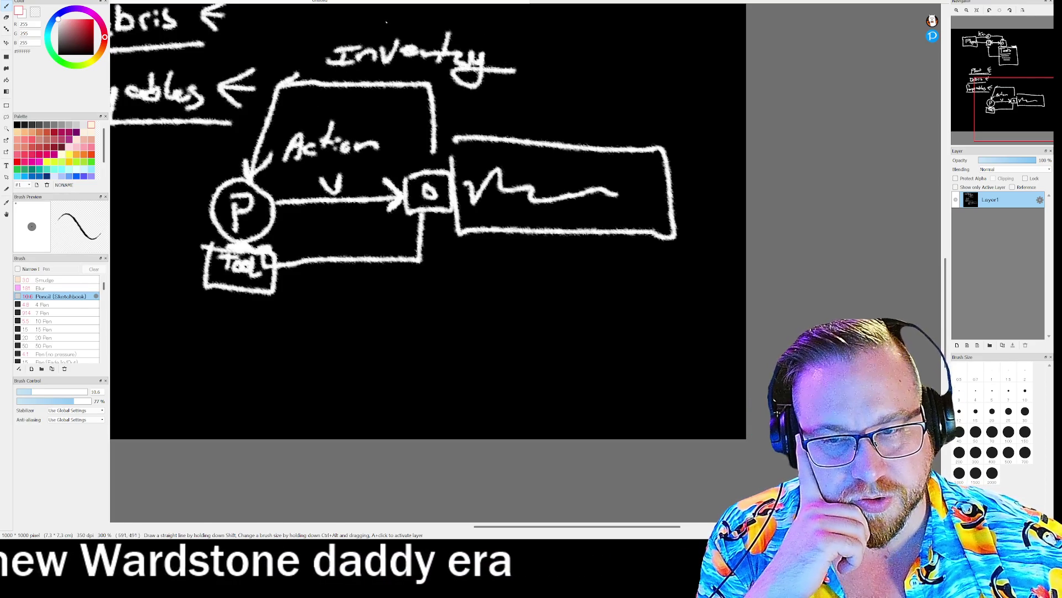
{"action": "mouse_move", "coordinate": [321, 37]}
{"action": "left_mouse_down"}
{"action": "mouse_move", "coordinate": [473, 31]}
{"action": "mouse_move", "coordinate": [524, 83]}
{"action": "left_mouse_up"}
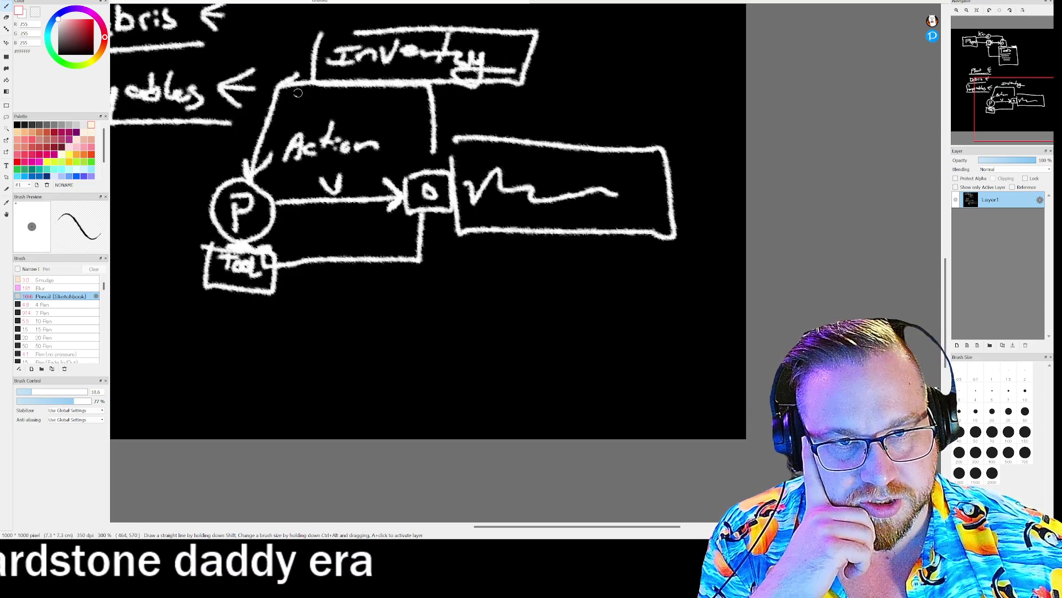
{"action": "left_click_drag", "start_coordinate": [284, 109], "coordinate": [474, 33]}
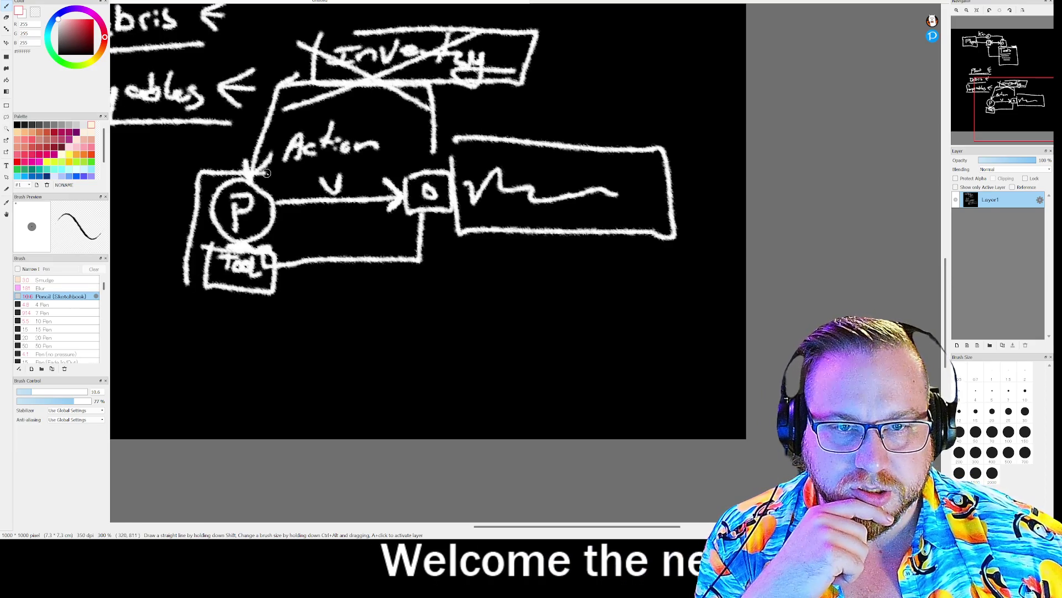
{"action": "mouse_move", "coordinate": [447, 297]}
{"action": "left_mouse_down"}
{"action": "mouse_move", "coordinate": [387, 319]}
{"action": "mouse_move", "coordinate": [226, 304]}
{"action": "mouse_move", "coordinate": [191, 291]}
{"action": "mouse_move", "coordinate": [185, 275]}
{"action": "left_mouse_up"}
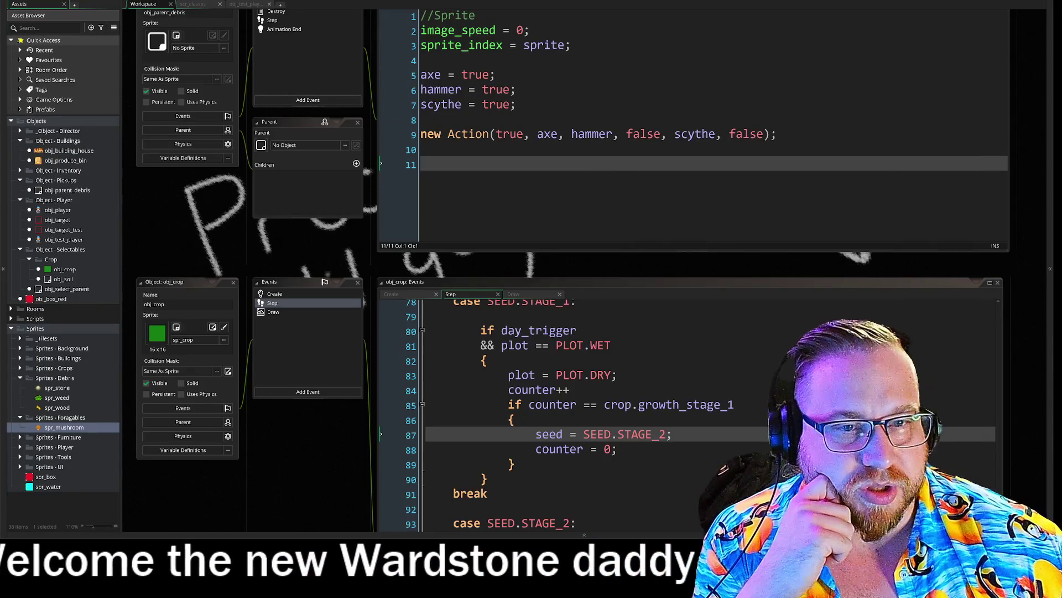
Step: In scr_classes, type 'function Response' on line 29, between the Action constructor and Seed
{"action": "left_click", "coordinate": [194, 6]}
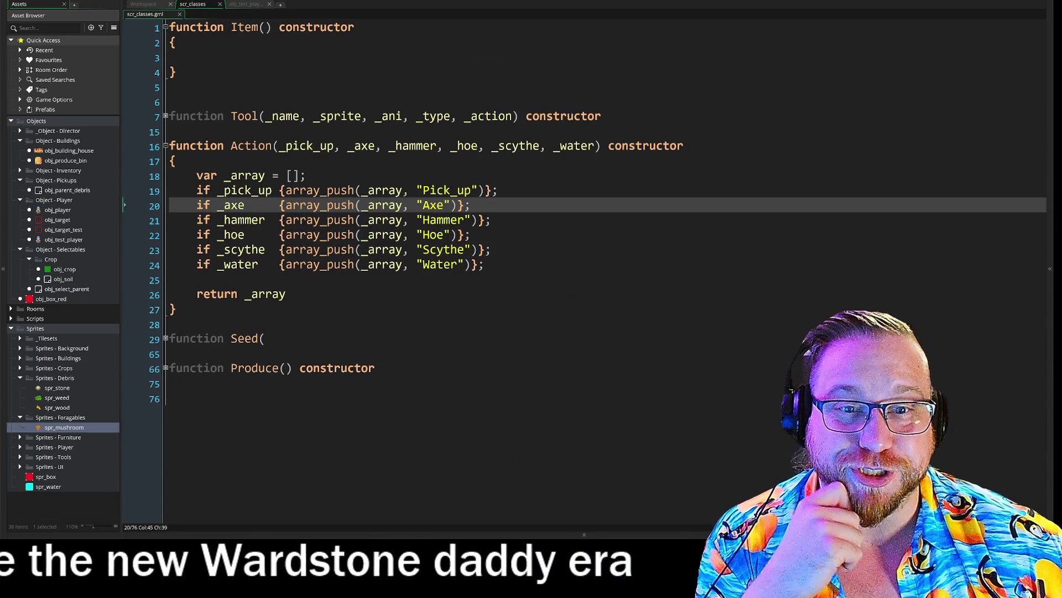
{"action": "left_click", "coordinate": [172, 324]}
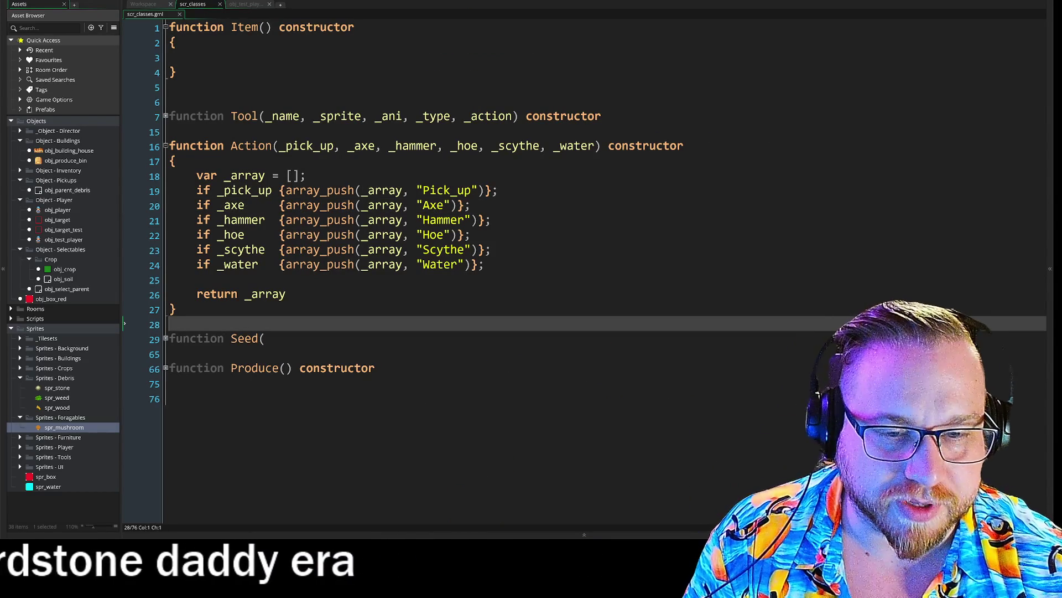
{"action": "key", "text": "Return"}
{"action": "key", "text": "Return"}
{"action": "key", "text": "Up"}
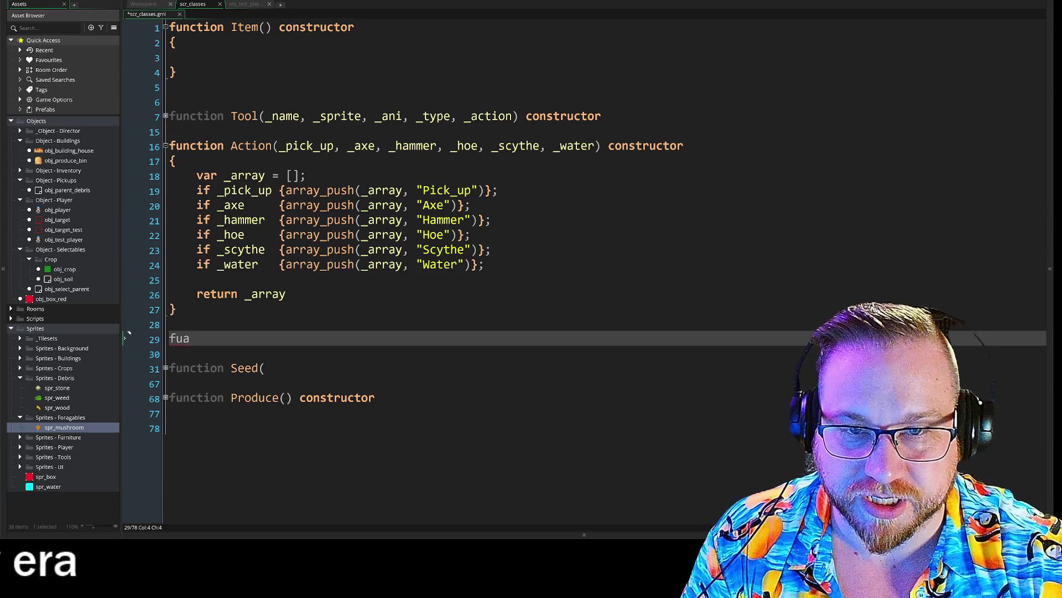
{"action": "key", "text": "BackSpace"}
{"action": "type", "text": "nc"}
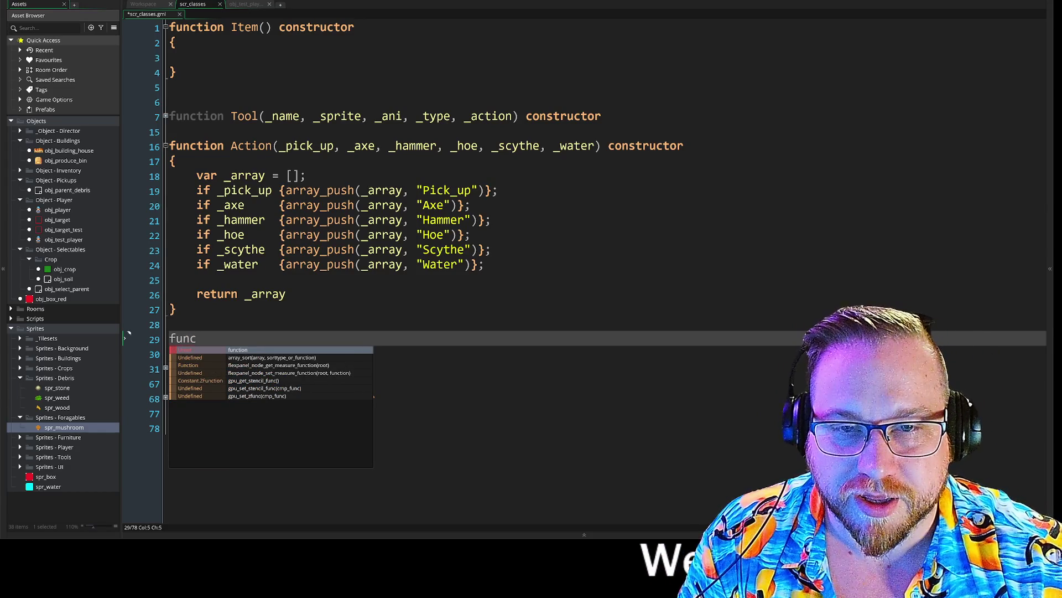
{"action": "key", "text": "Return"}
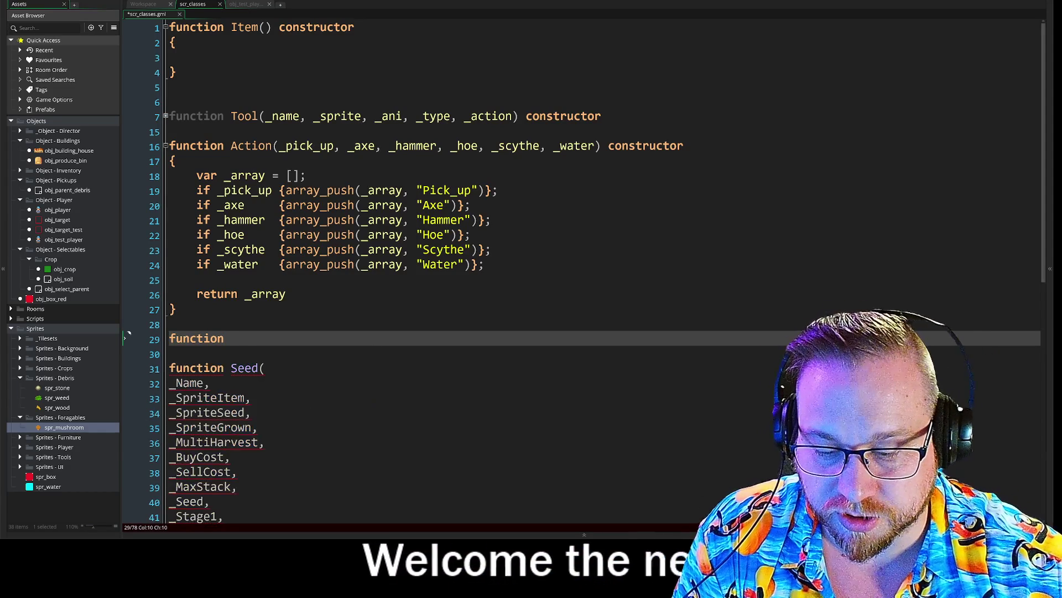
{"action": "type", "text": "A"}
{"action": "key", "text": "BackSpace"}
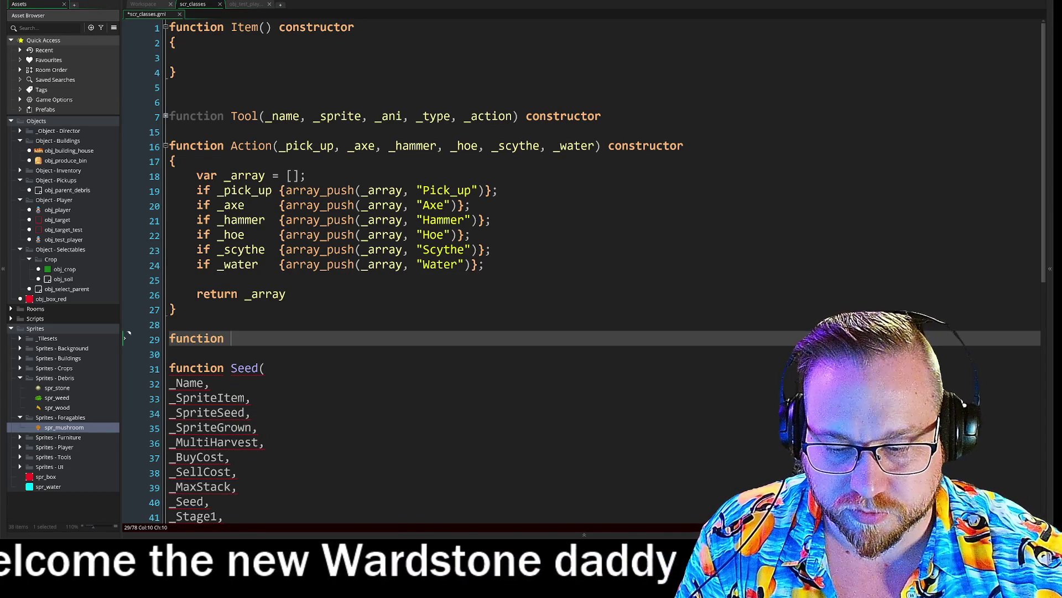
{"action": "type", "text": "Response"}
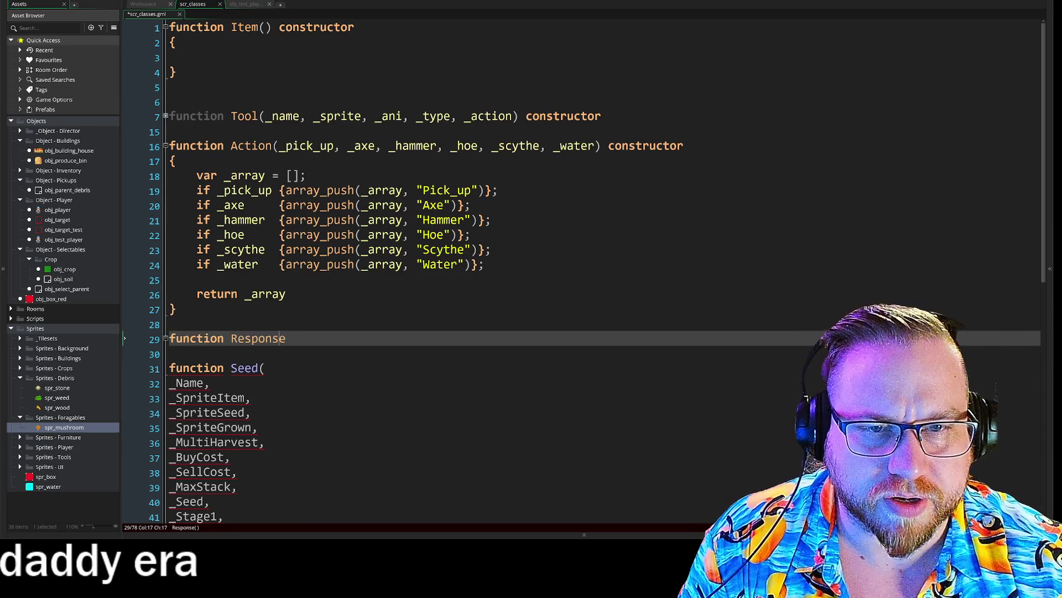
{"action": "left_click", "coordinate": [293, 338]}
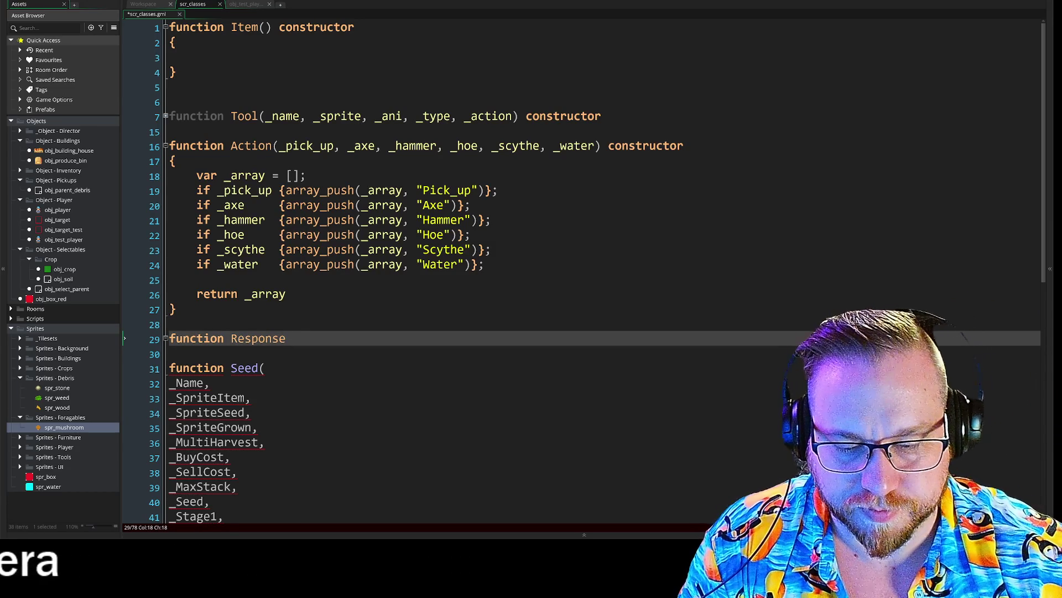
Step: Give Response the parameter list '(_tool,)' and an empty { } body
{"action": "type", "text": "("}
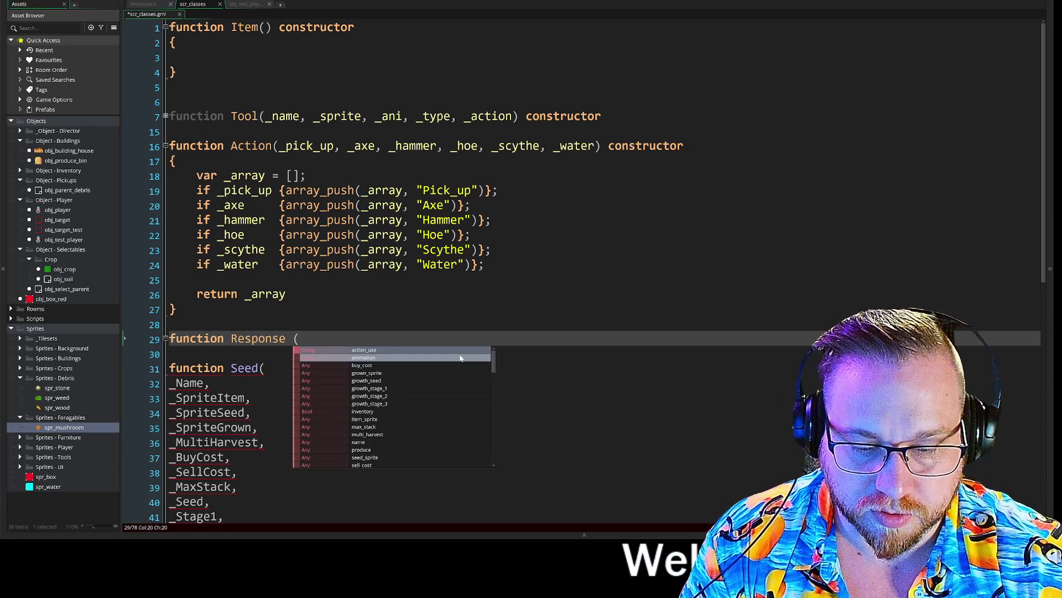
{"action": "type", "text": ")"}
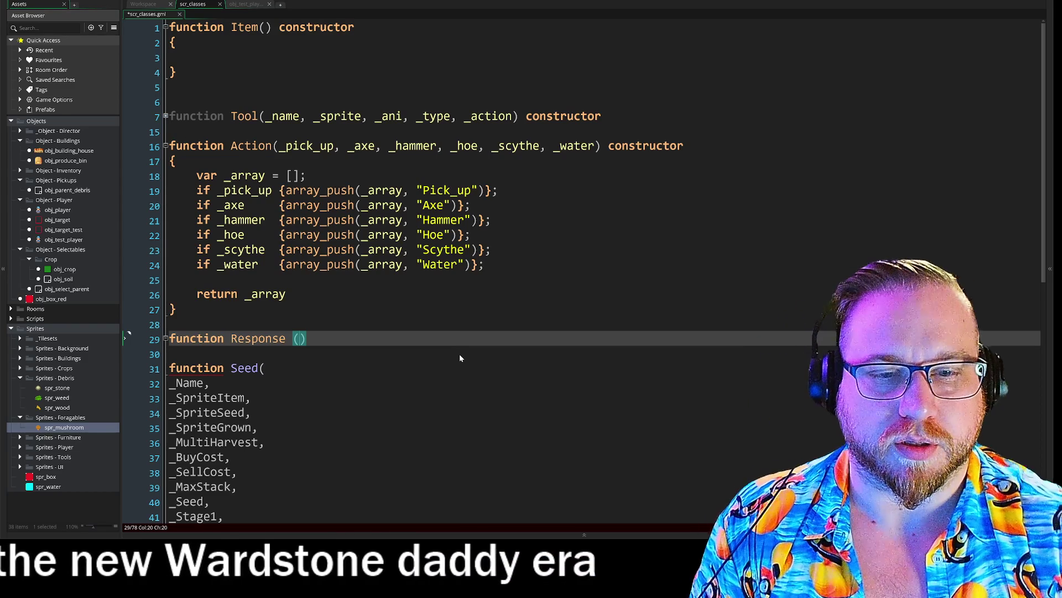
{"action": "type", "text": "_"}
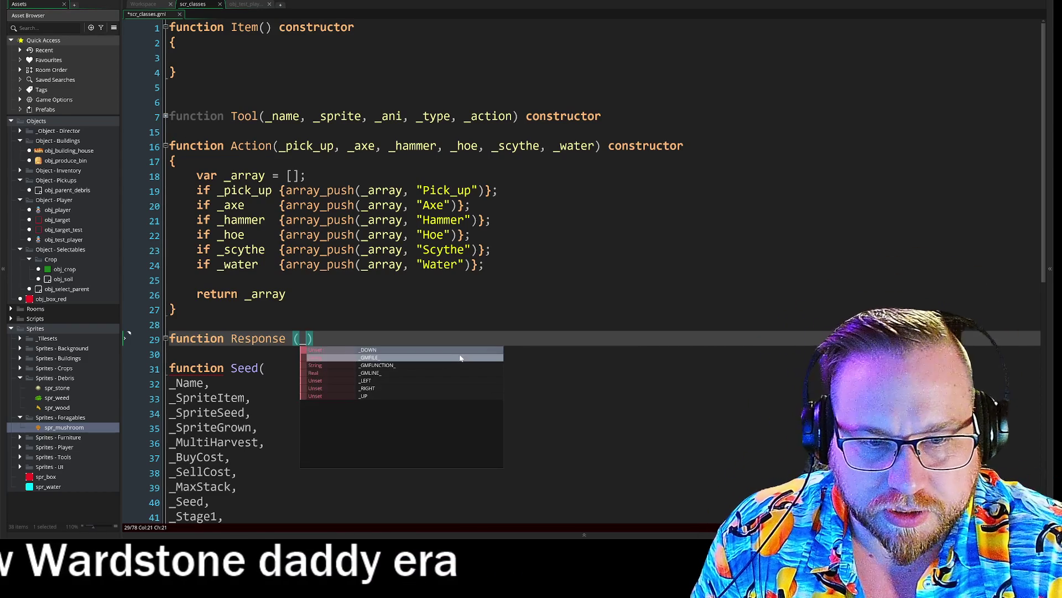
{"action": "type", "text": "tool"}
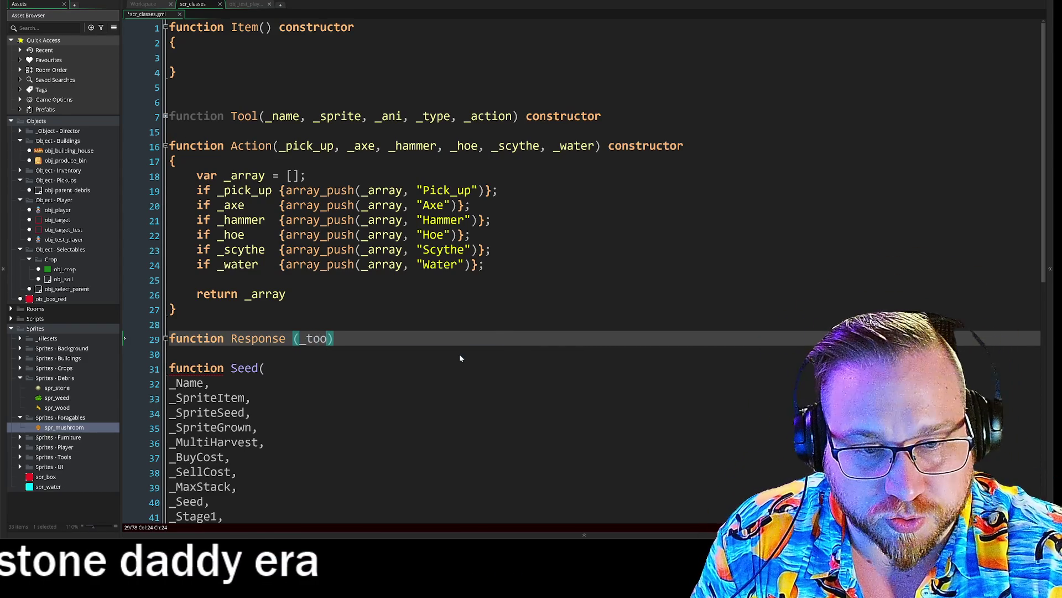
{"action": "type", "text": ","}
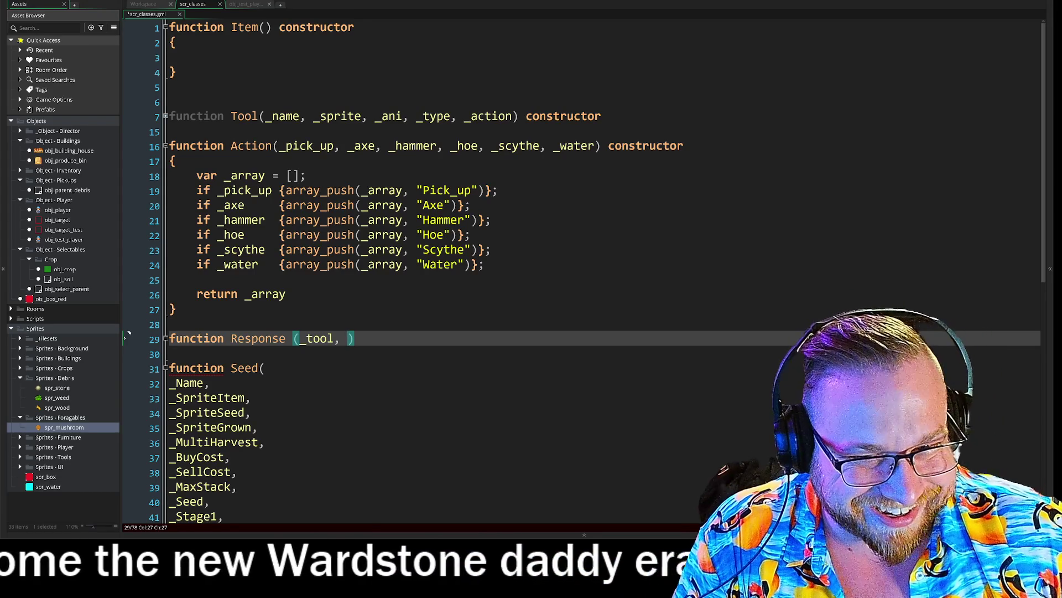
{"action": "key", "text": "End"}
{"action": "key", "text": "Return"}
{"action": "type", "text": "{"}
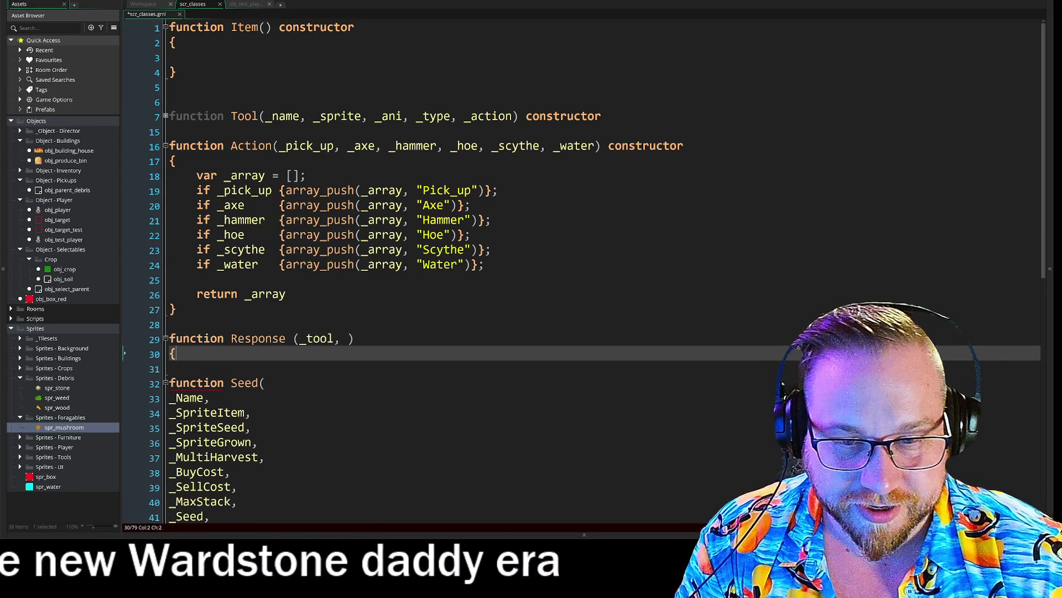
{"action": "key", "text": "Return"}
{"action": "key", "text": "Return"}
{"action": "type", "text": "}"}
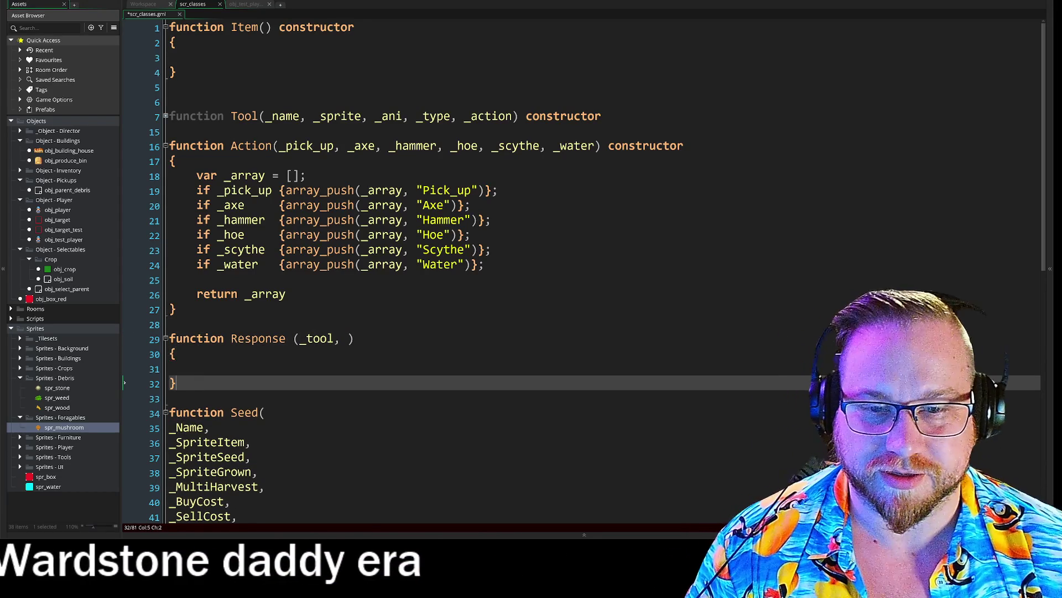
Step: Append the 'constructor' keyword after Response's parameters, then start deleting it again
{"action": "key", "text": "Up"}
{"action": "key", "text": "Up"}
{"action": "key", "text": "Up"}
{"action": "key", "text": "End"}
{"action": "key", "text": "Left"}
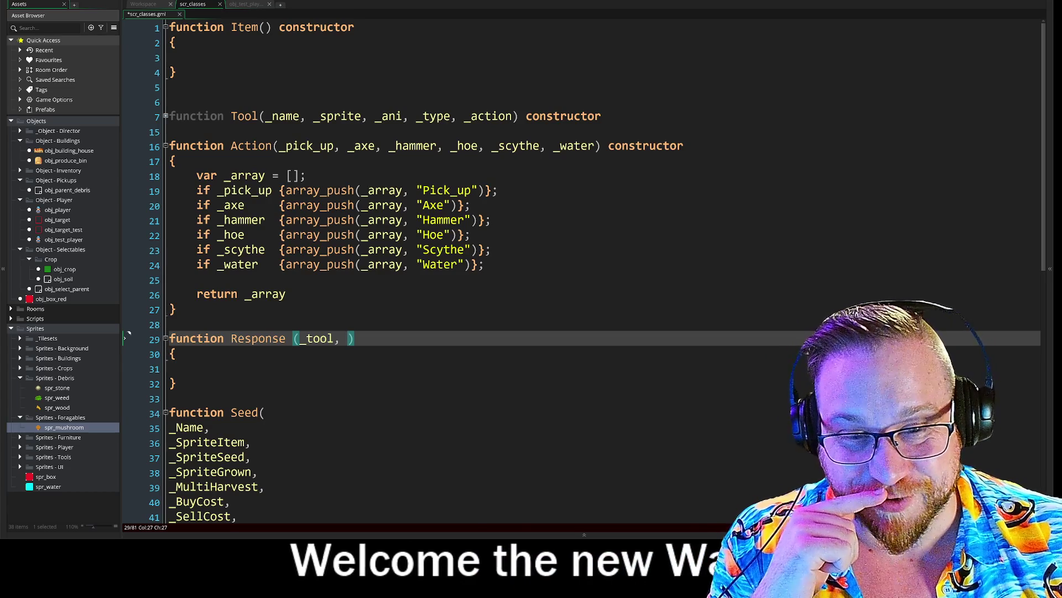
{"action": "key", "text": "Right"}
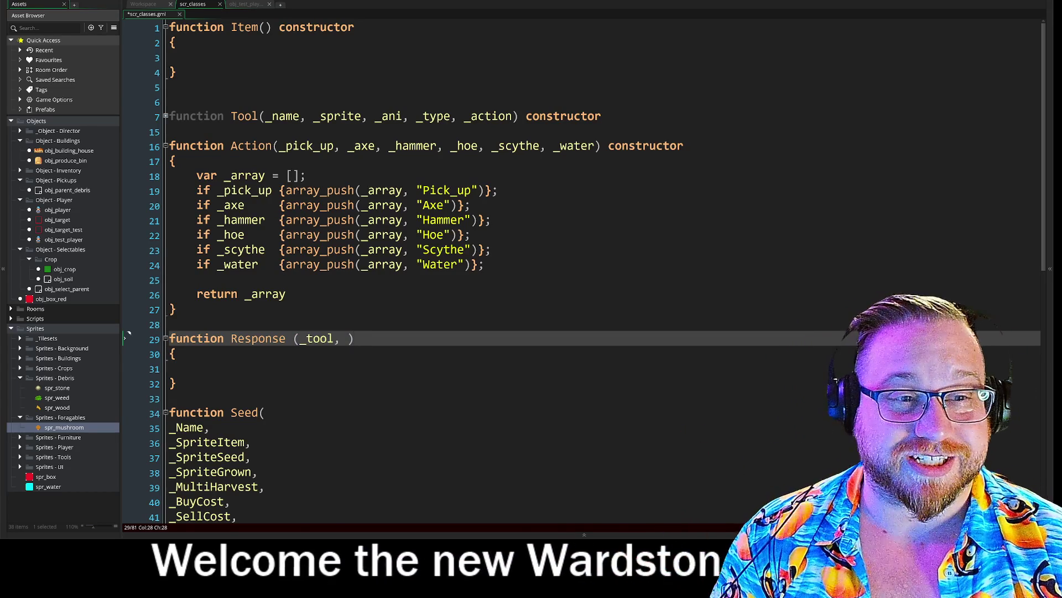
{"action": "type", "text": " construct"}
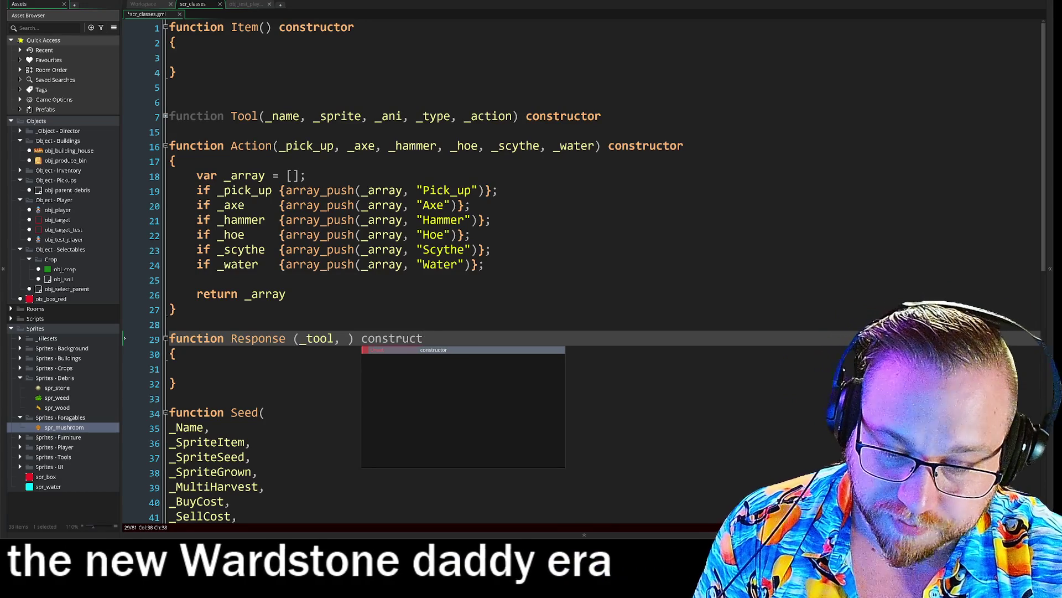
{"action": "key", "text": "Return"}
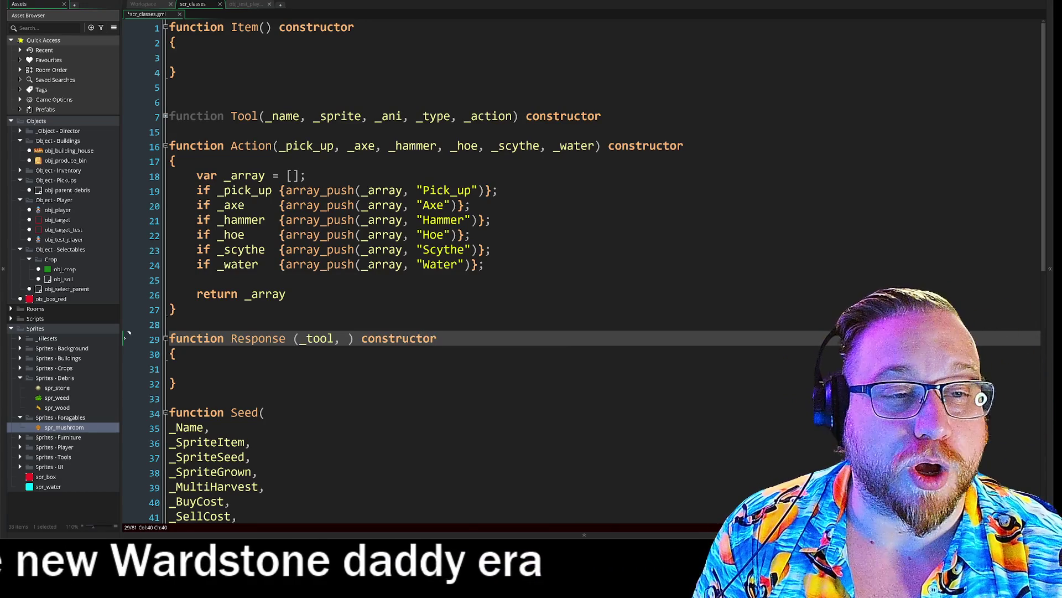
{"action": "key", "text": "BackSpace"}
{"action": "key", "text": "BackSpace"}
{"action": "key", "text": "BackSpace"}
{"action": "key", "text": "BackSpace"}
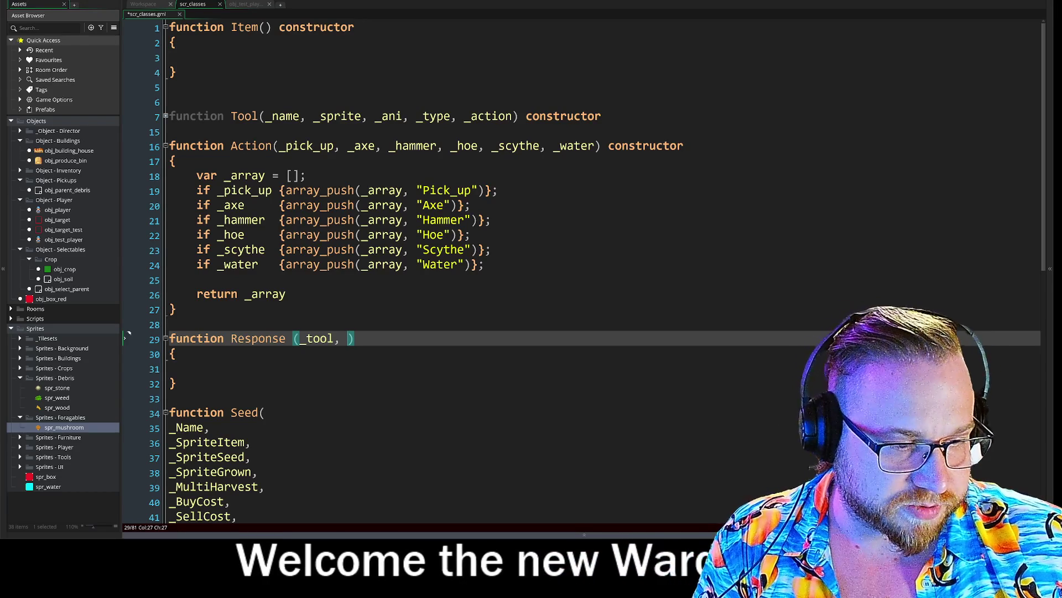
{"action": "key", "text": "alt+Tab"}
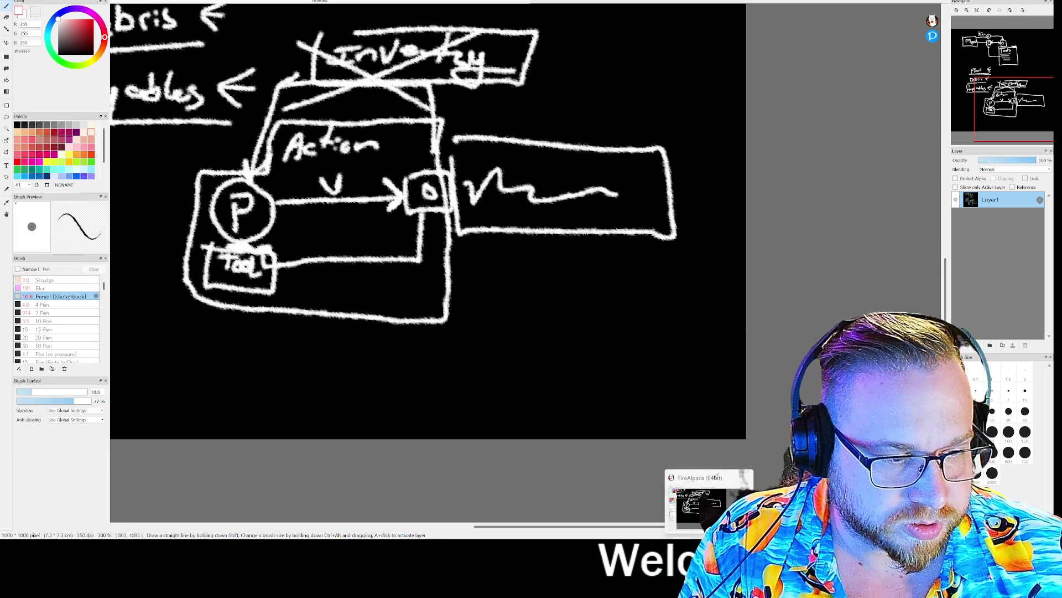
Step: Back in scr_classes, start a second parameter '_' after _tool in the Response header
{"action": "key", "text": "alt+Tab"}
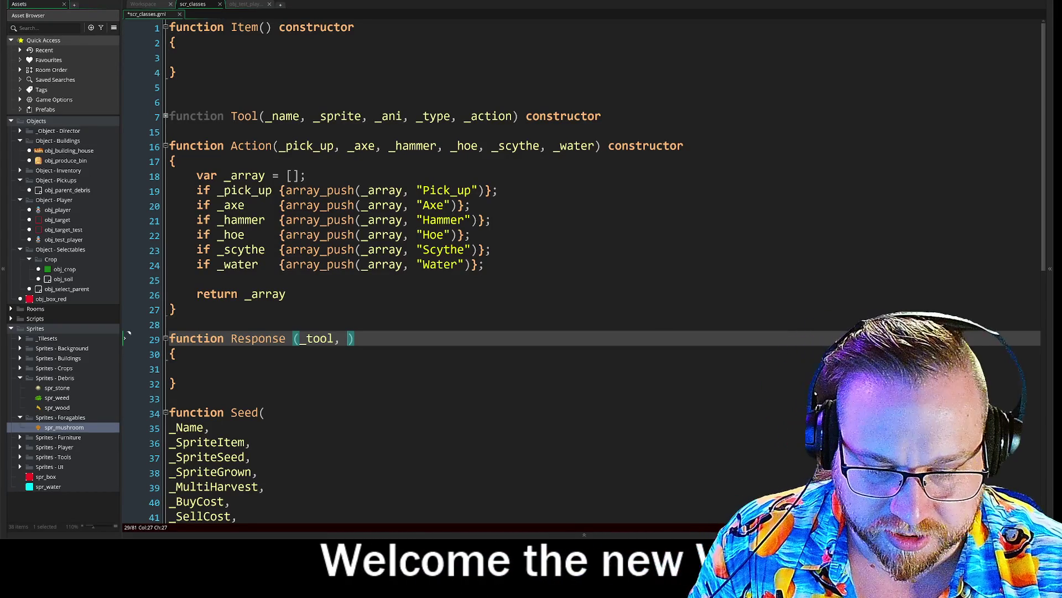
{"action": "type", "text": "_"}
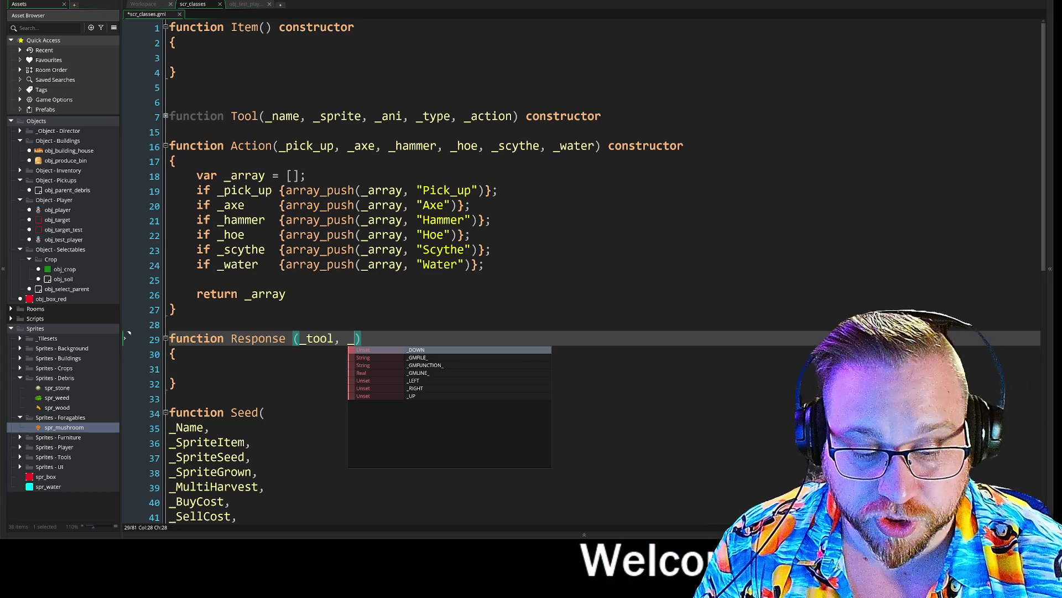
{"action": "key", "text": "Left"}
{"action": "key", "text": "Left"}
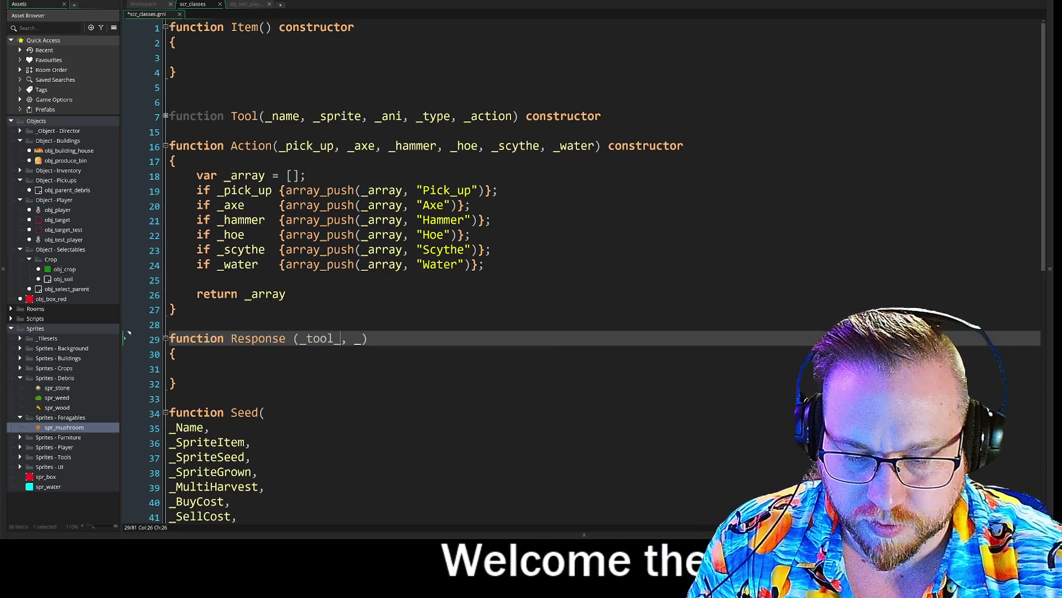
Step: Name Response's parameters (_tool_used, _tool_needed, _tool_array) and move into its empty body
{"action": "type", "text": "_use"}
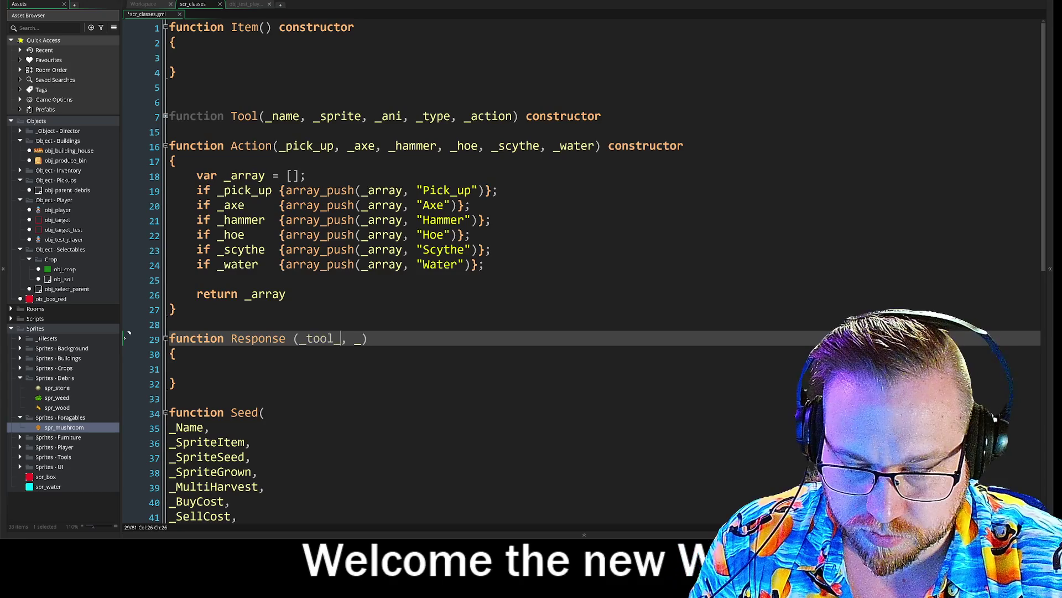
{"action": "type", "text": "d"}
{"action": "key", "text": "Right"}
{"action": "key", "text": "Right"}
{"action": "key", "text": "Right"}
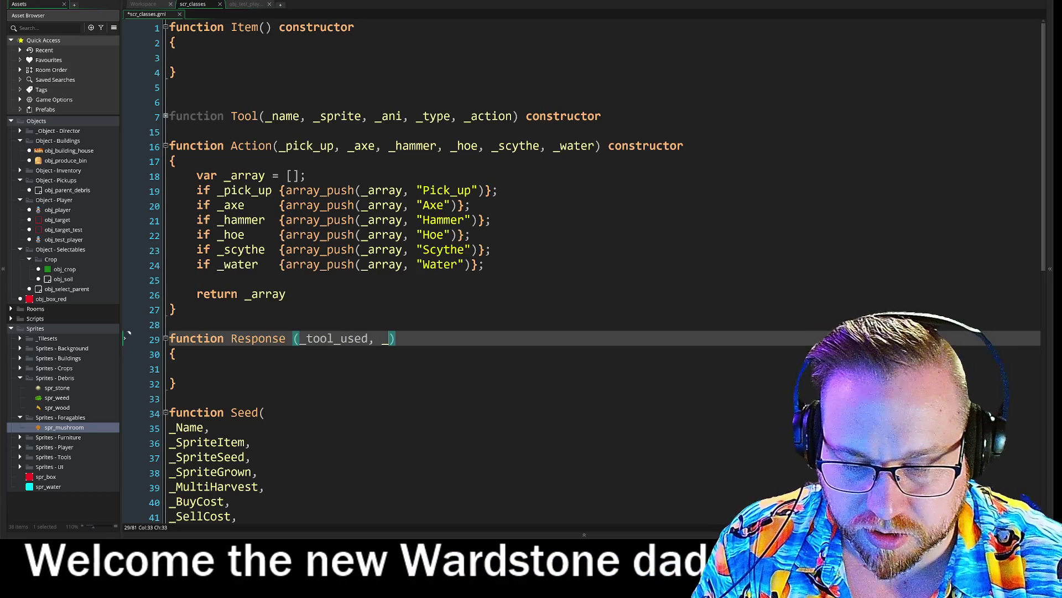
{"action": "type", "text": "tool_"}
{"action": "type", "text": "needed"}
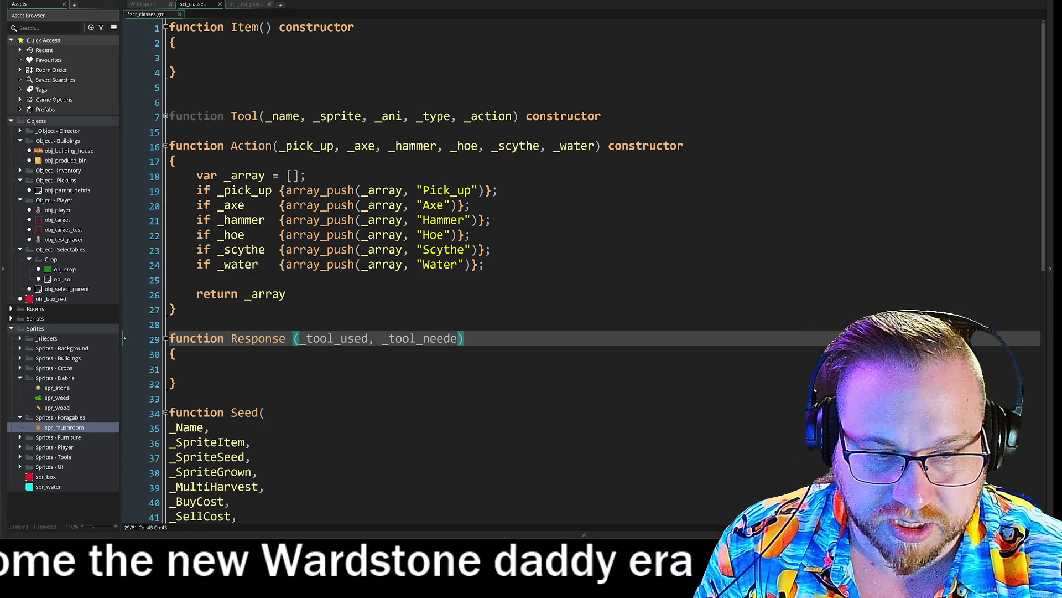
{"action": "type", "text": ", "}
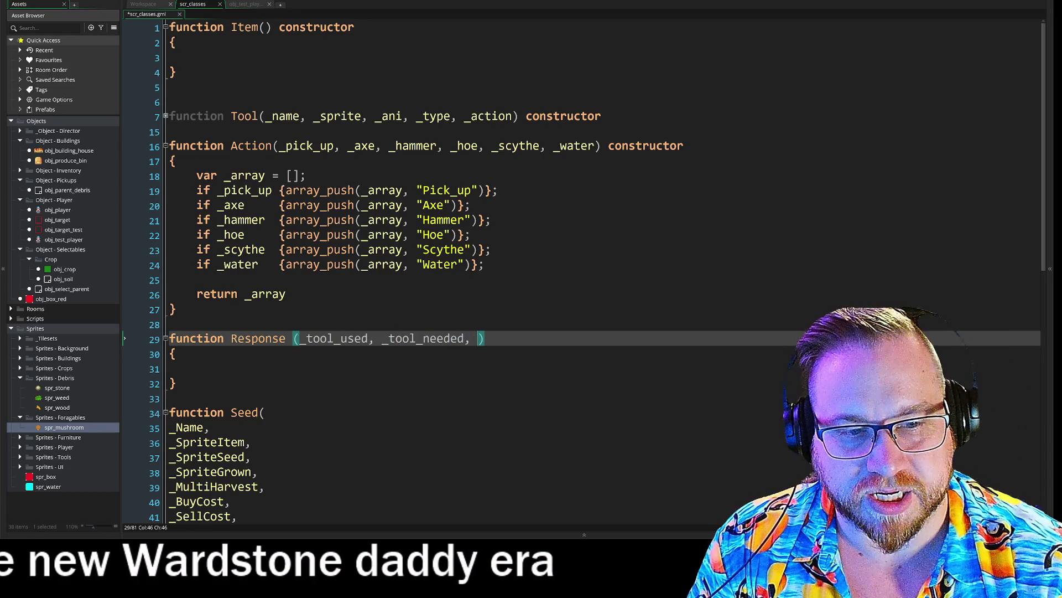
{"action": "type", "text": "_"}
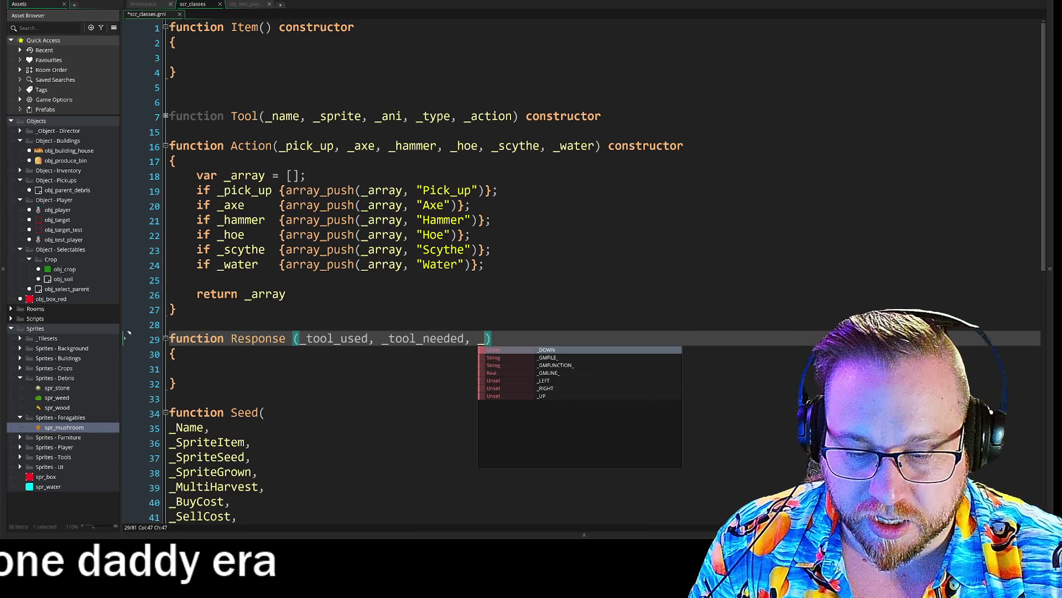
{"action": "type", "text": "tool_array"}
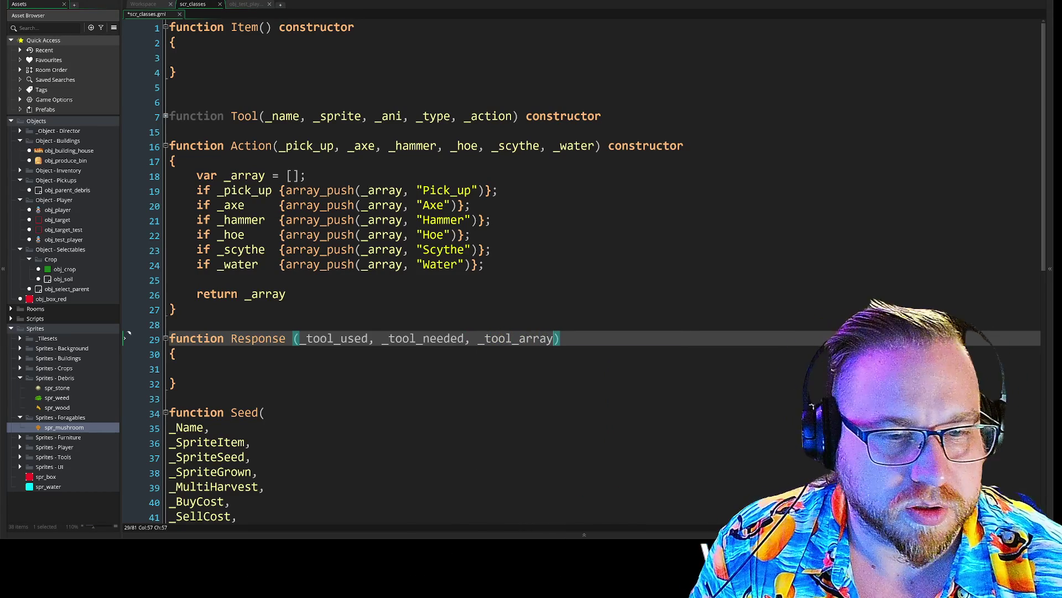
{"action": "left_click", "coordinate": [171, 368]}
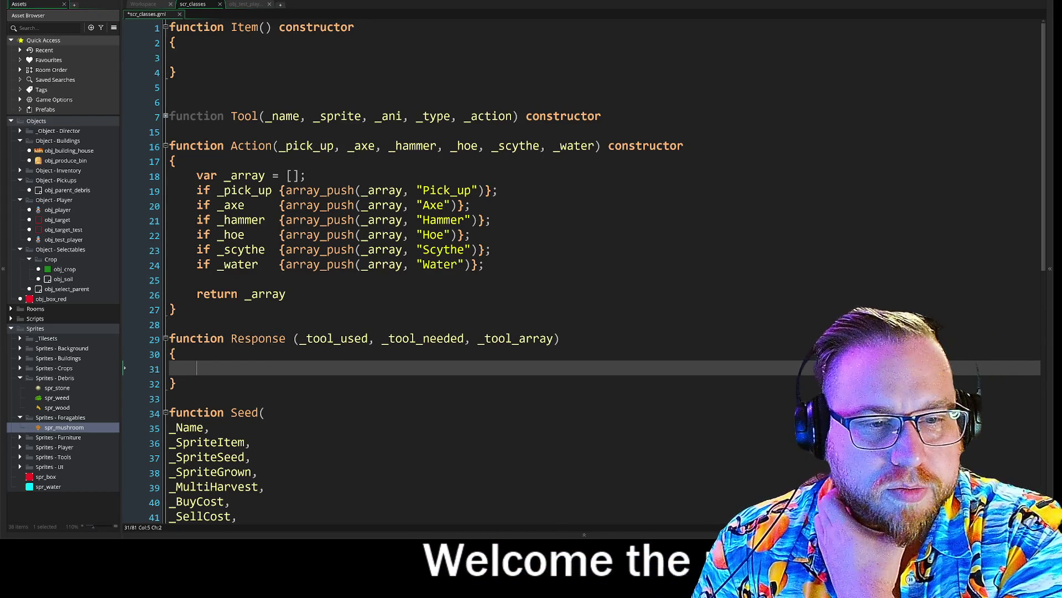
Step: Begin line 31 with array_contains and pass _tool_array as its first argument
{"action": "type", "text": "arry"}
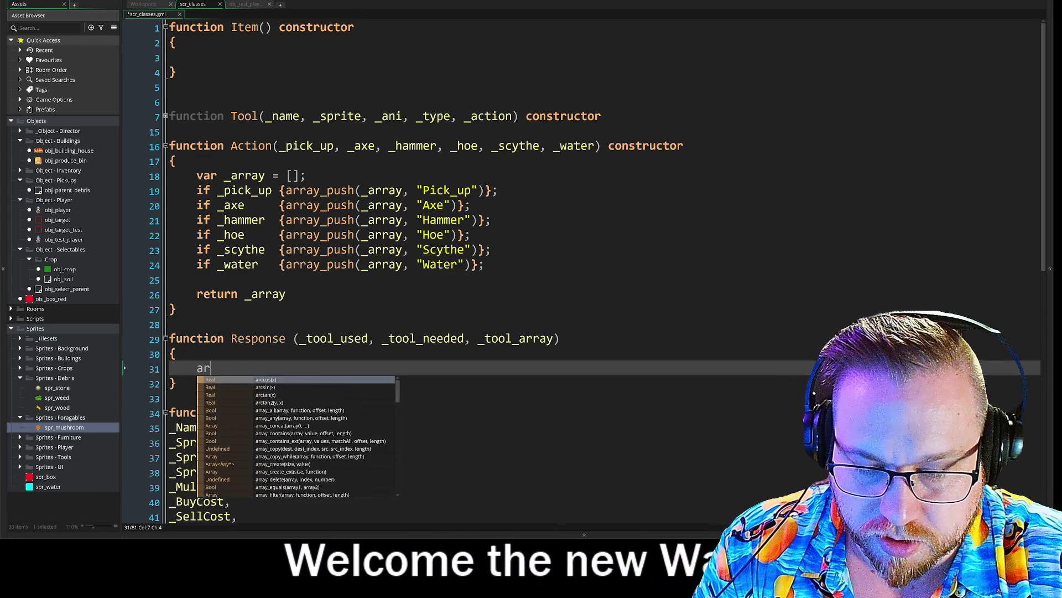
{"action": "key", "text": "BackSpace"}
{"action": "type", "text": "ay"}
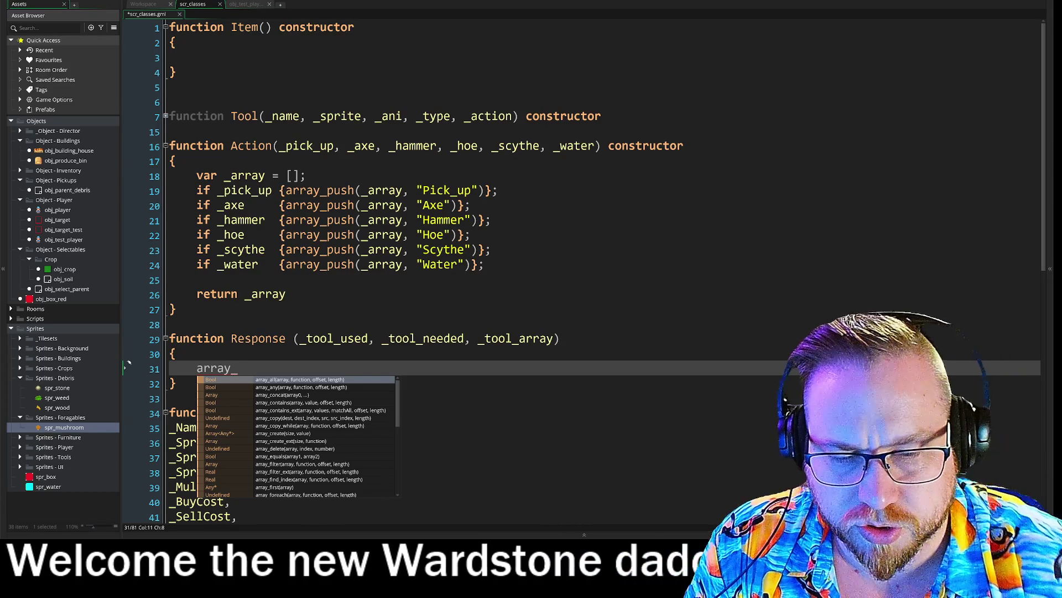
{"action": "type", "text": "_"}
{"action": "key", "text": "Down"}
{"action": "key", "text": "Return"}
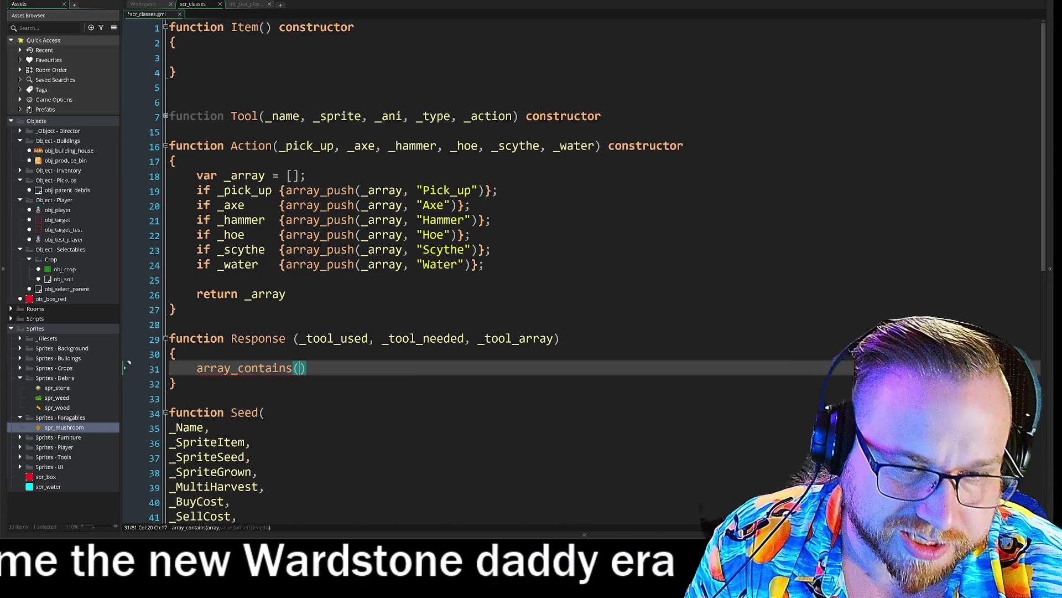
{"action": "type", "text": "_tool_array"}
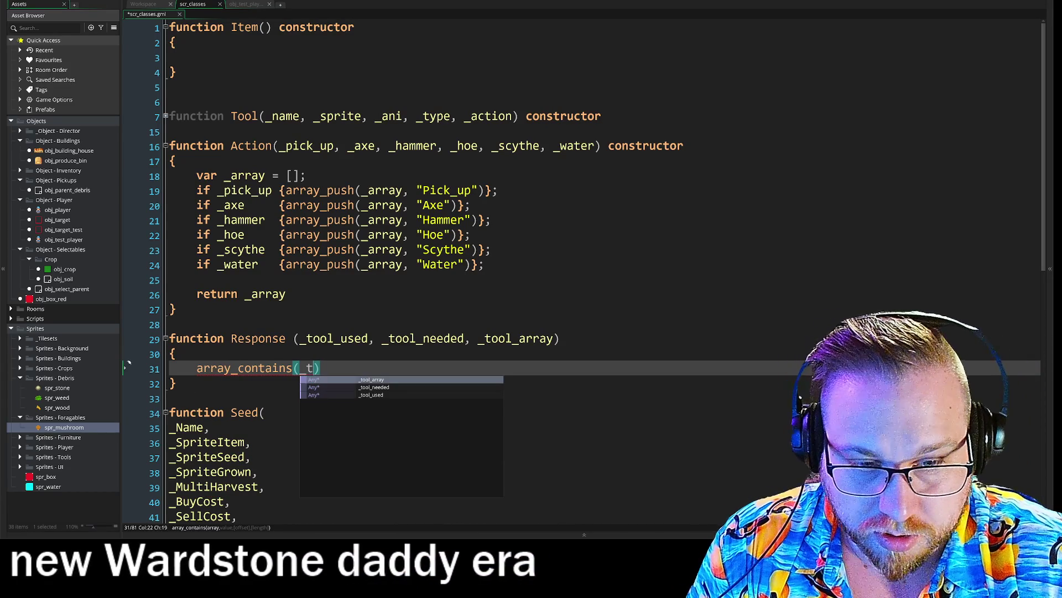
{"action": "type", "text": ","}
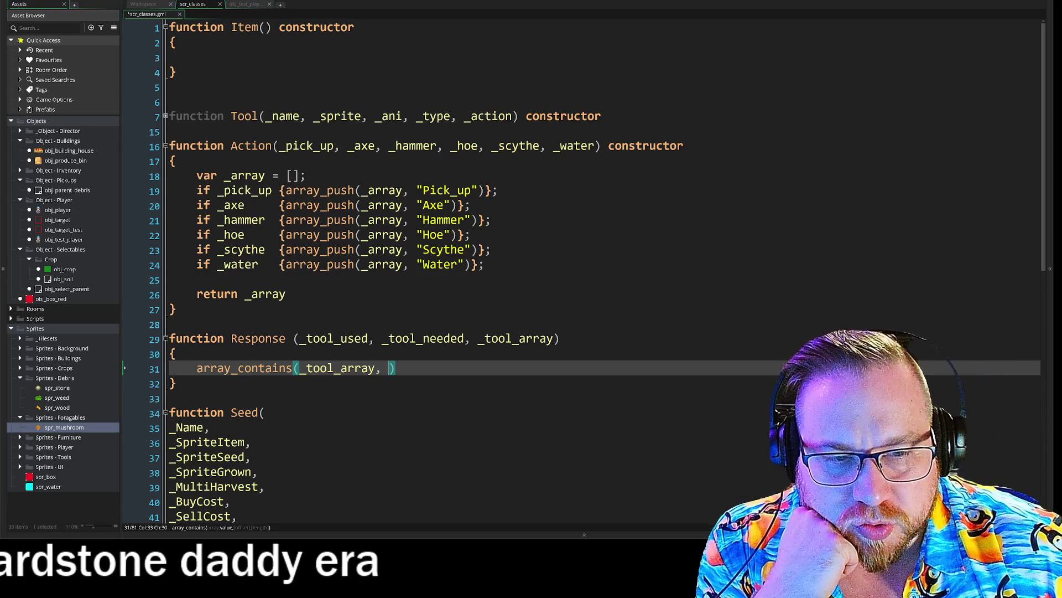
Step: Remove _tool_needed from the parameters and complete the call as array_contains(_tool_array, _tool_used)
{"action": "left_click_drag", "start_coordinate": [471, 339], "coordinate": [385, 342]}
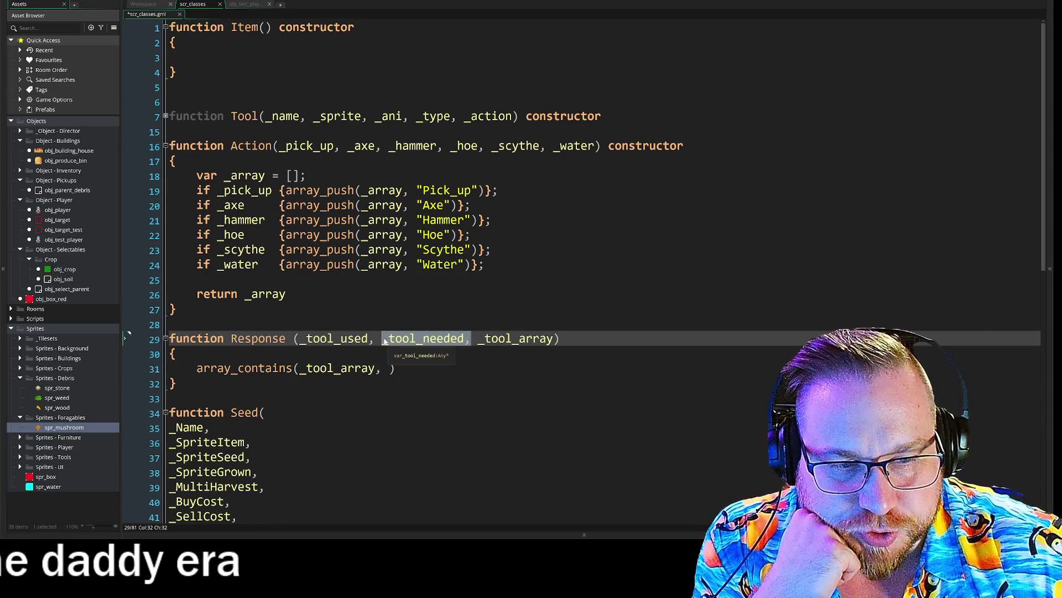
{"action": "key", "text": "BackSpace"}
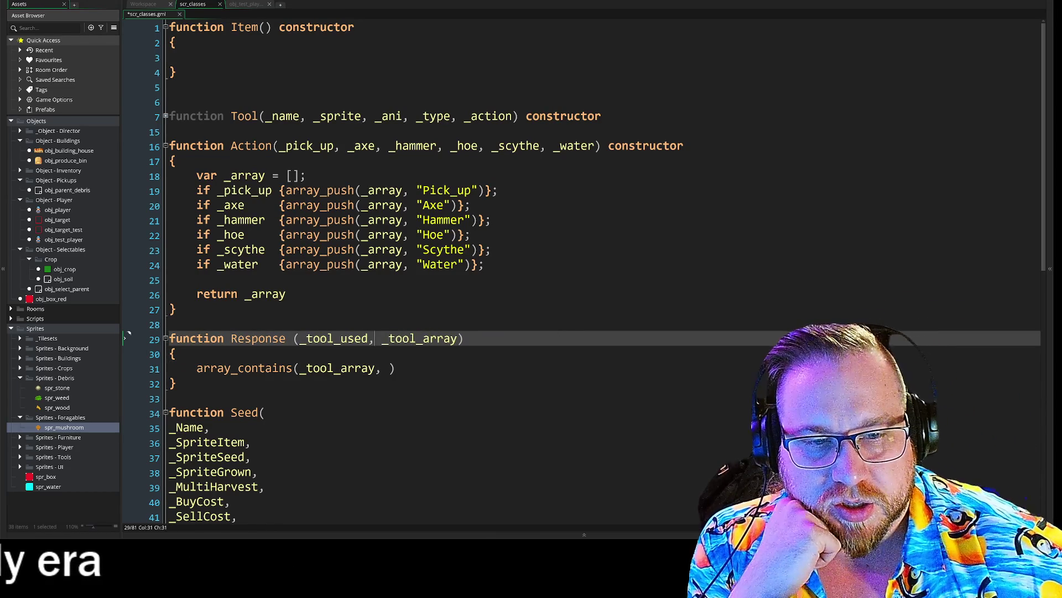
{"action": "left_click", "coordinate": [382, 367]}
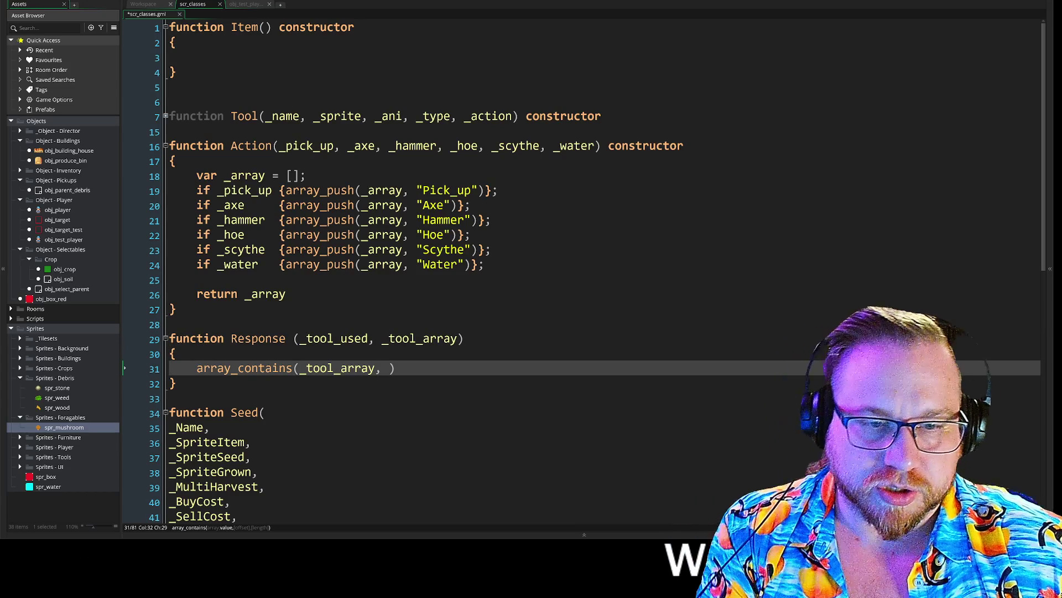
{"action": "type", "text": "_tool_us"}
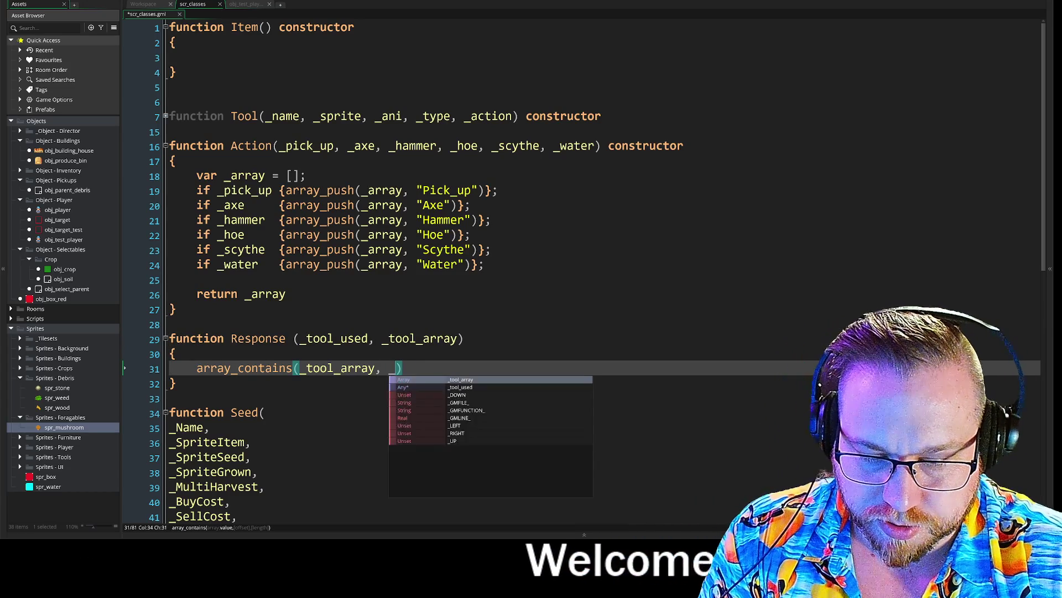
{"action": "type", "text": "ed"}
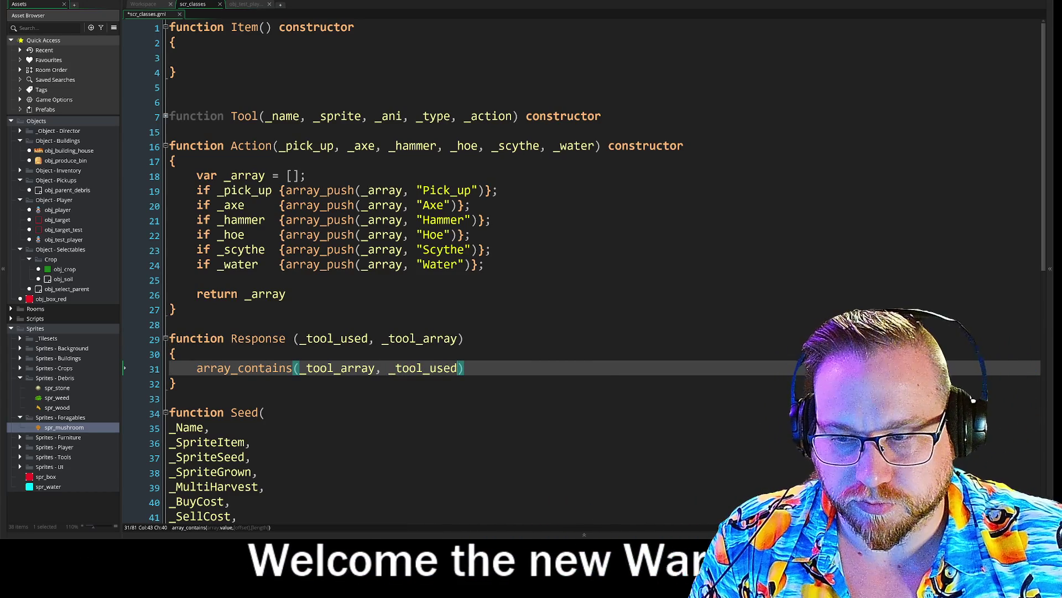
{"action": "mouse_move", "coordinate": [260, 368]}
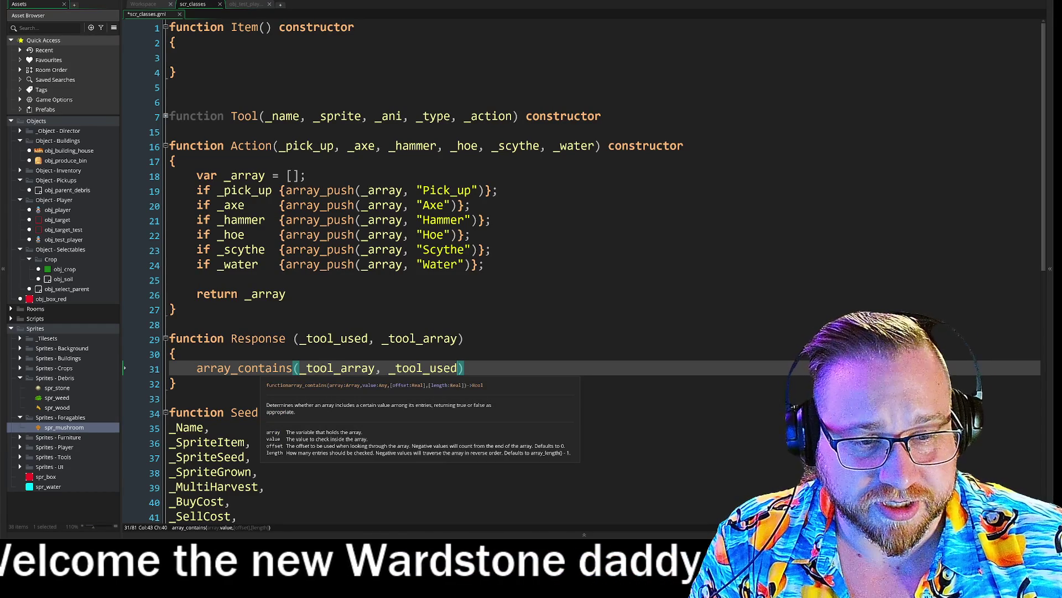
{"action": "key", "text": "Right"}
{"action": "key", "text": "Right"}
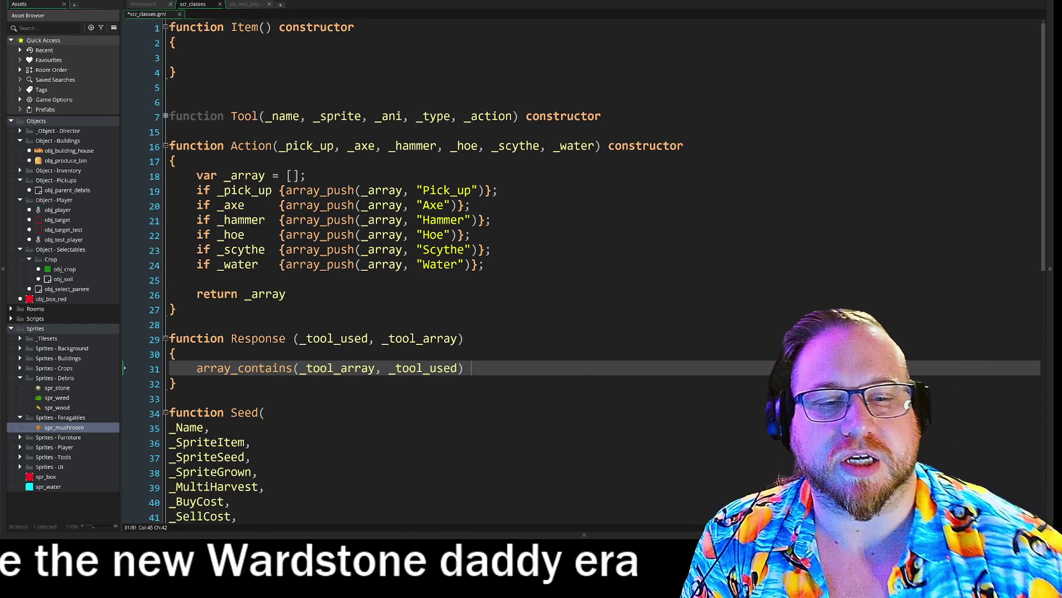
{"action": "key", "text": "BackSpace"}
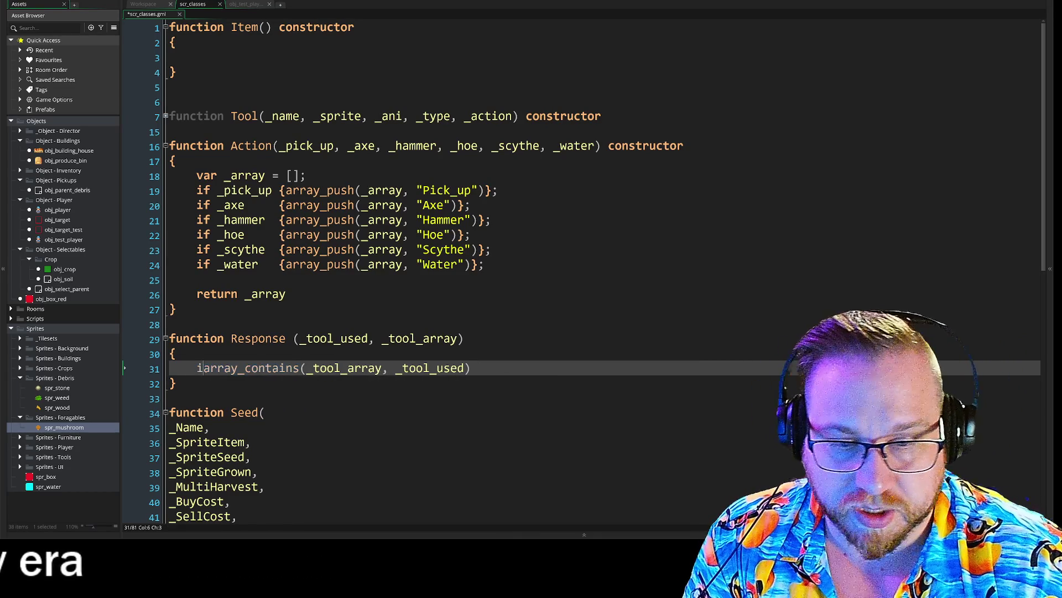
{"action": "type", "text": "f"}
{"action": "left_click", "coordinate": [485, 368]}
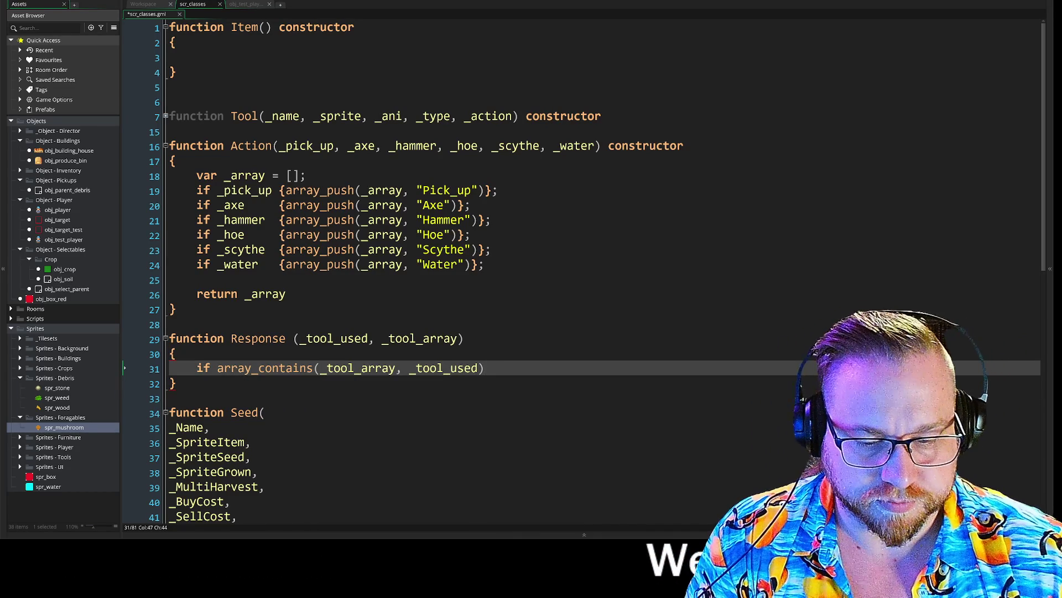
Step: Add an empty { } block under the array_contains check, then bring up the FireAlpaca sketch
{"action": "key", "text": "Return"}
{"action": "type", "text": "{"}
{"action": "key", "text": "Return"}
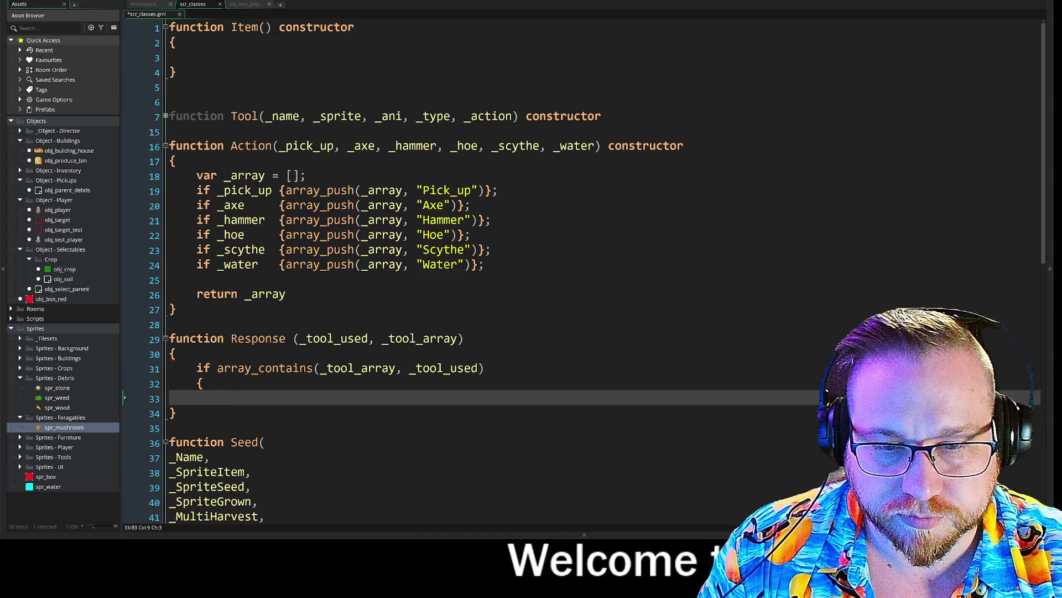
{"action": "type", "text": "}"}
{"action": "key", "text": "Return"}
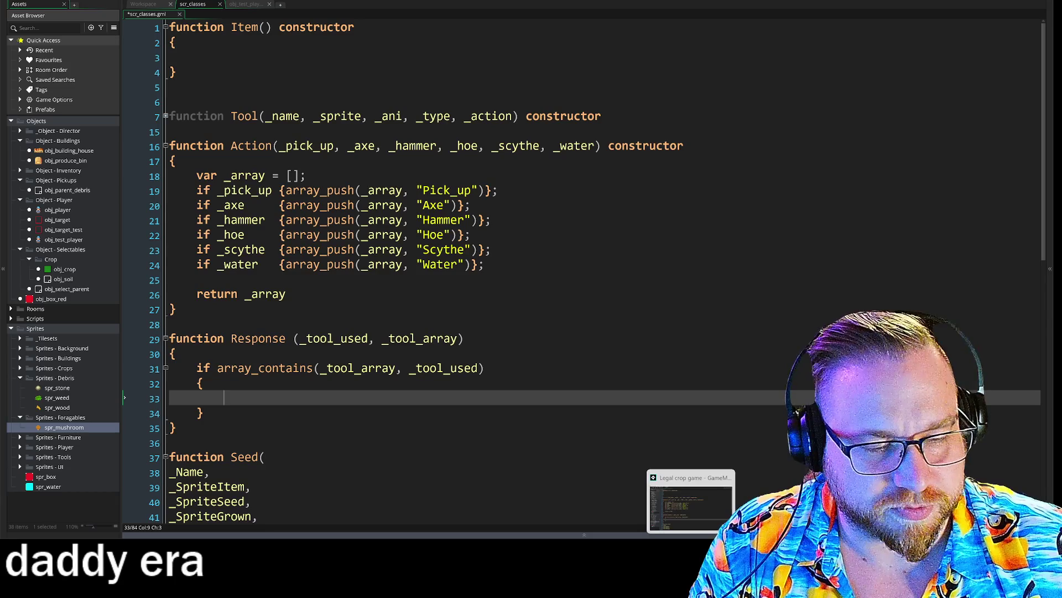
{"action": "key", "text": "alt+Tab"}
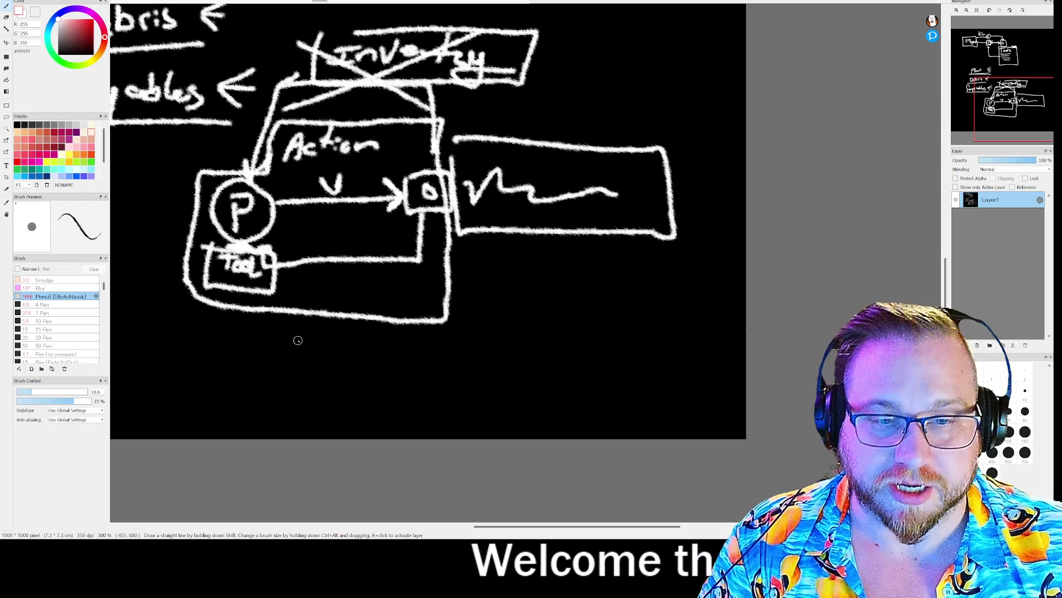
Step: Undo the Inventory and Action strokes, draw a short line beside the small box, then return to GameMaker
{"action": "key", "text": "ctrl+z"}
{"action": "key", "text": "ctrl+z"}
{"action": "key", "text": "ctrl+z"}
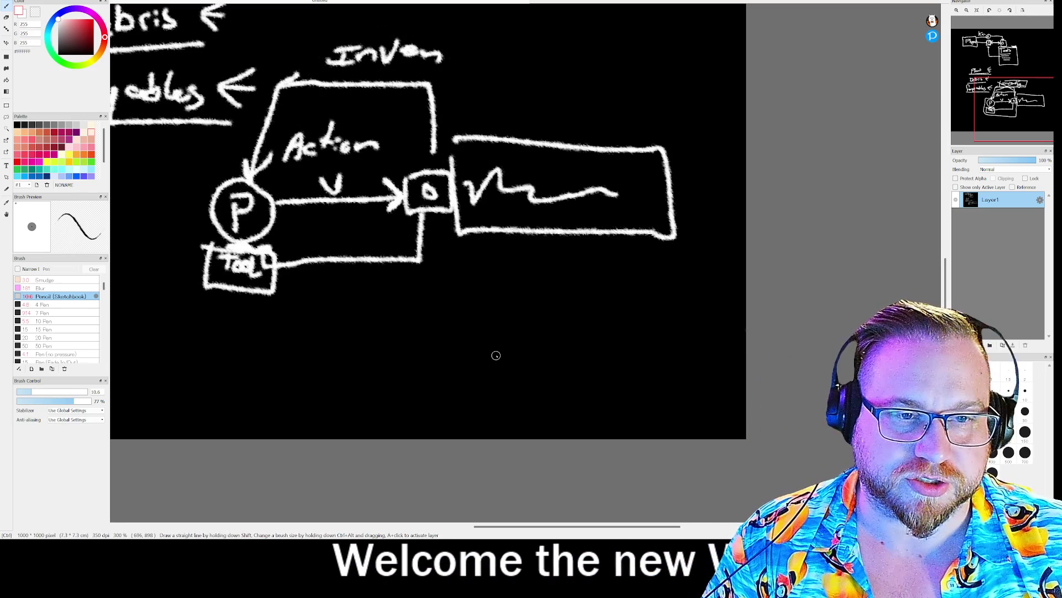
{"action": "key", "text": "ctrl+z"}
{"action": "key", "text": "ctrl+z"}
{"action": "key", "text": "ctrl+z"}
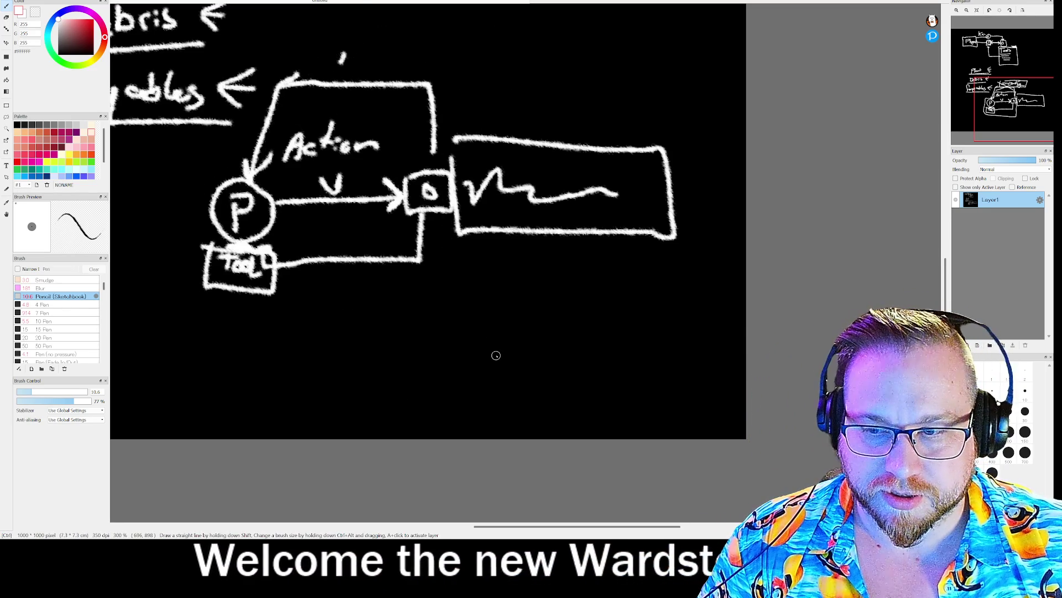
{"action": "key", "text": "ctrl+z"}
{"action": "key", "text": "ctrl+z"}
{"action": "key", "text": "ctrl+z"}
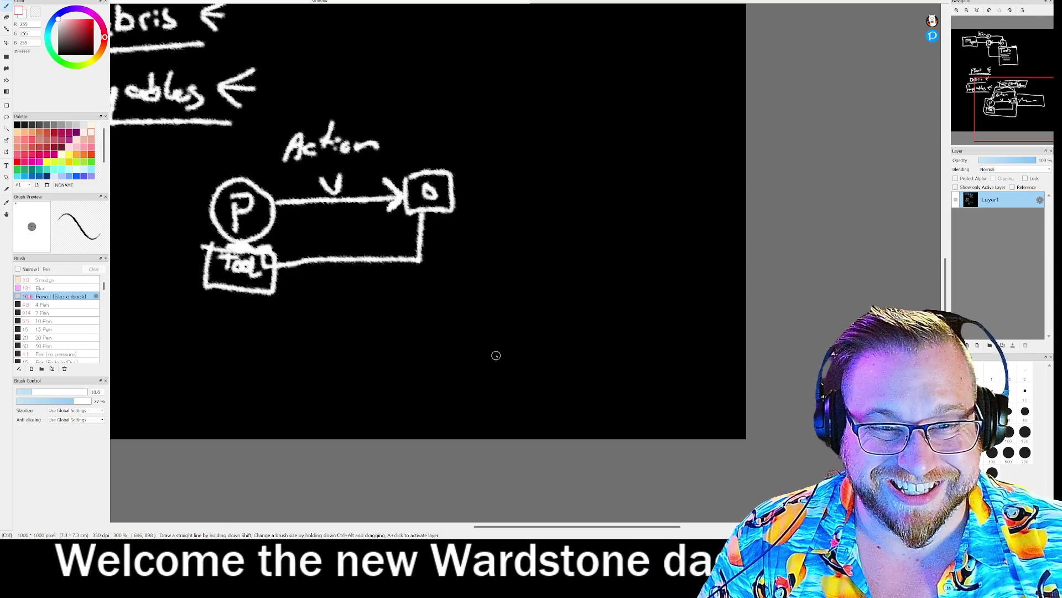
{"action": "key", "text": "ctrl+z"}
{"action": "key", "text": "ctrl+z"}
{"action": "key", "text": "ctrl+z"}
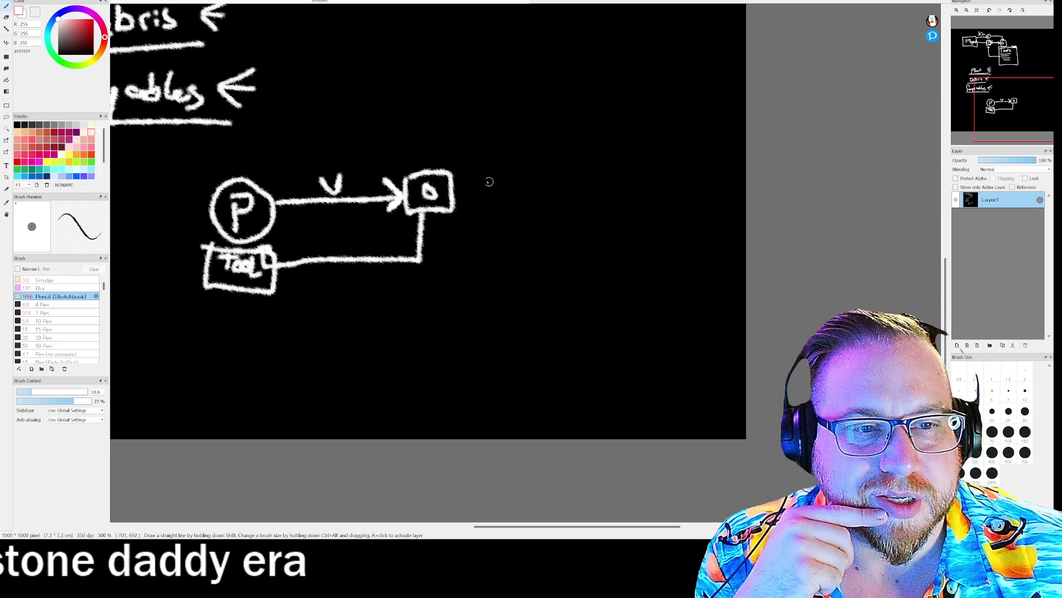
{"action": "left_click_drag", "start_coordinate": [465, 180], "coordinate": [534, 180]}
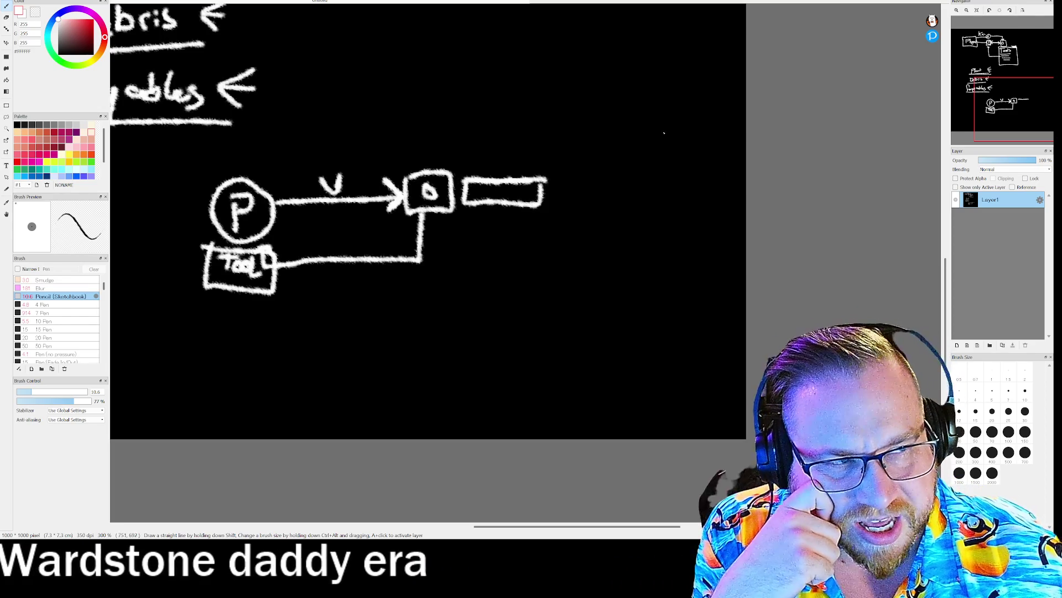
{"action": "key", "text": "alt+Tab"}
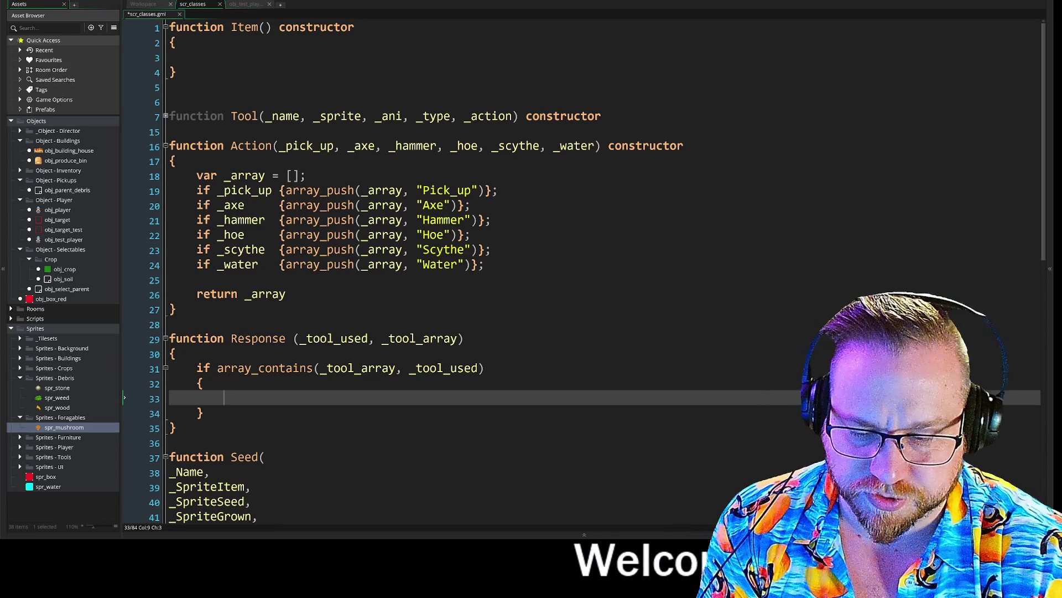
Step: Replace the empty braces under the if with an indented 'return true'
{"action": "left_click", "coordinate": [204, 413]}
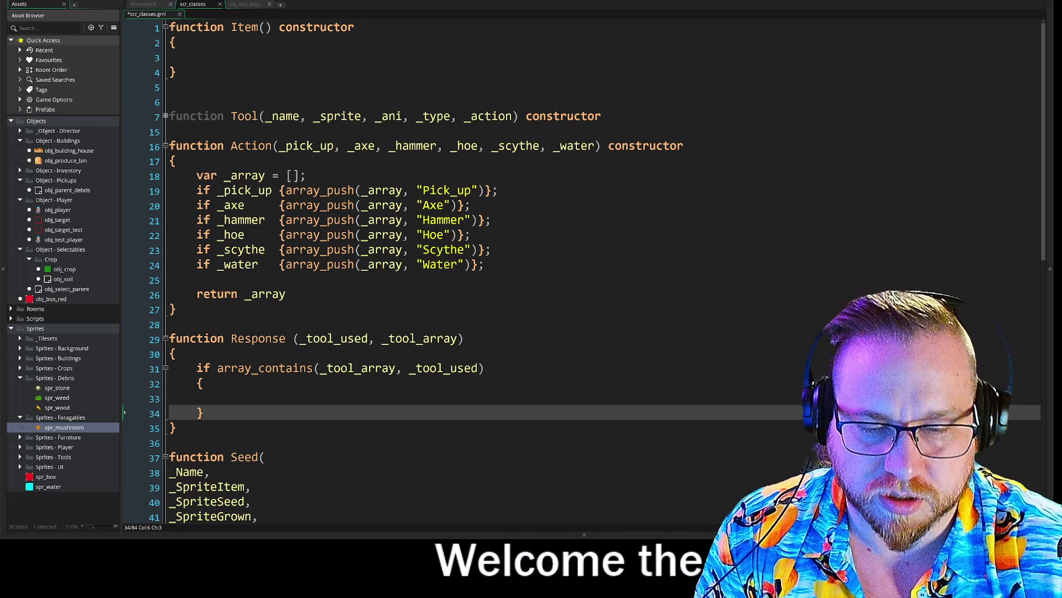
{"action": "key", "text": "BackSpace"}
{"action": "key", "text": "BackSpace"}
{"action": "key", "text": "BackSpace"}
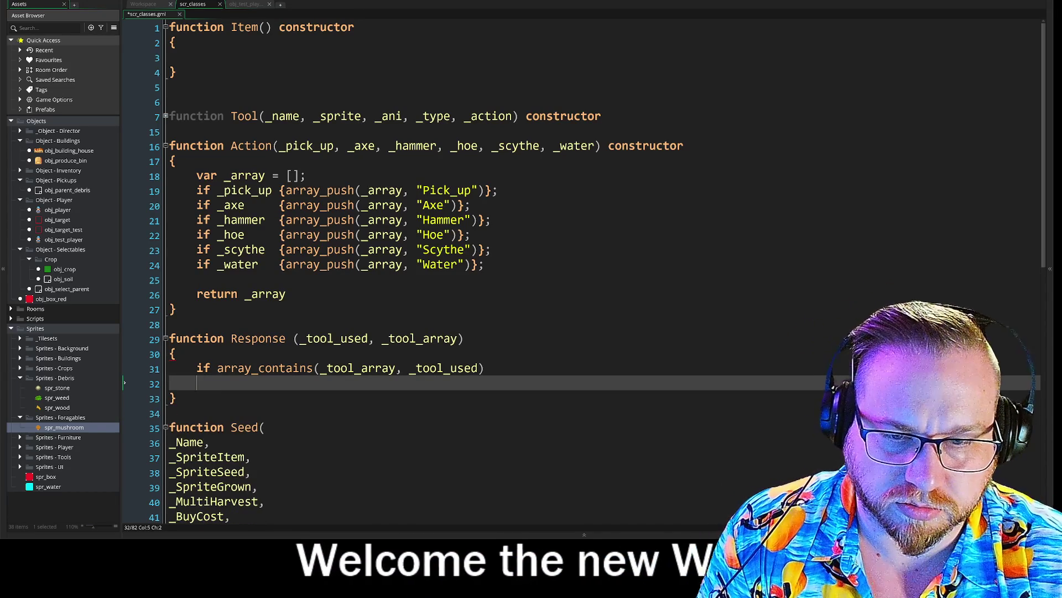
{"action": "key", "text": "Tab"}
{"action": "type", "text": "return"}
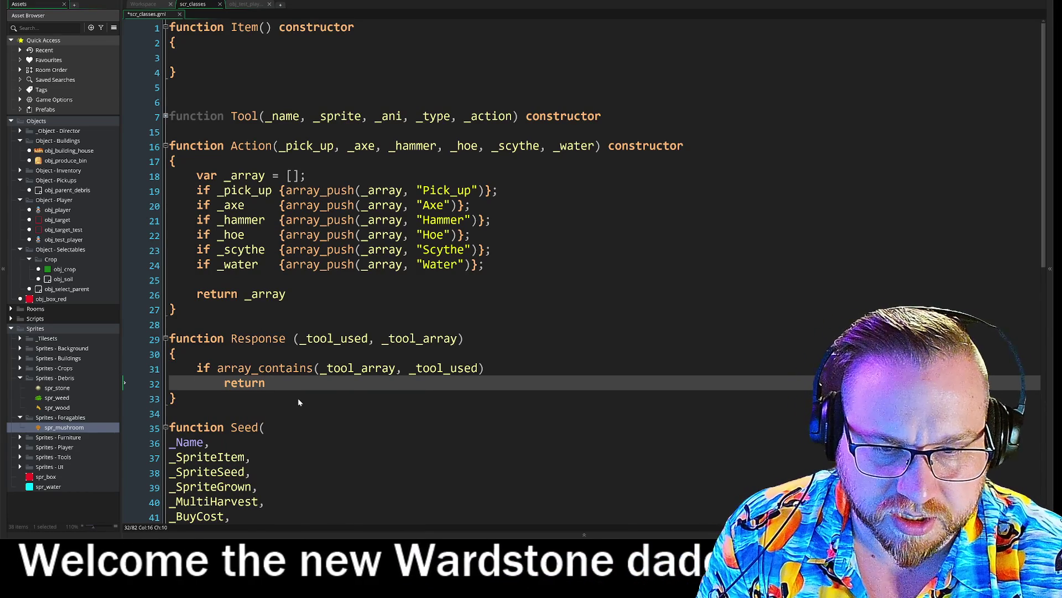
{"action": "type", "text": " true"}
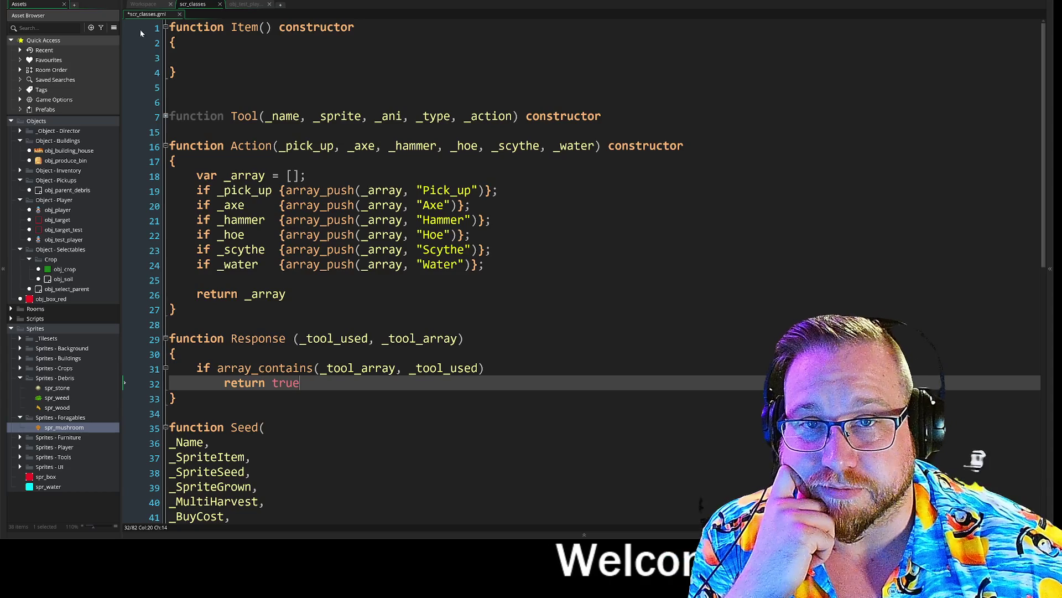
{"action": "left_click", "coordinate": [142, 6]}
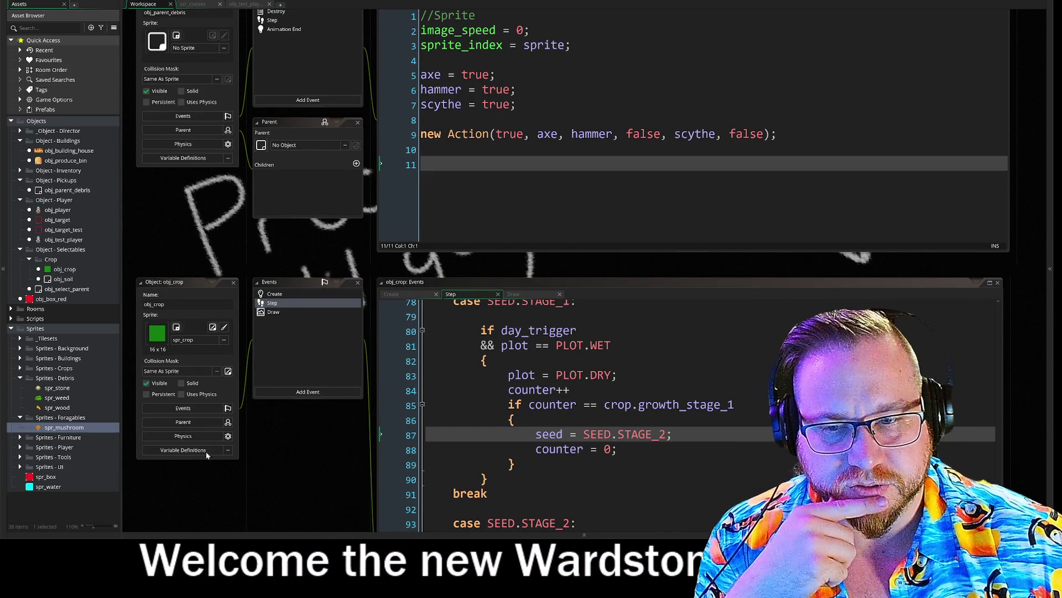
Step: Create a new sprite, Sprite75, via spr_mushroom's Create > Sprite menu in Sprites - Foragables
{"action": "right_click", "coordinate": [50, 430]}
{"action": "mouse_move", "coordinate": [105, 301]}
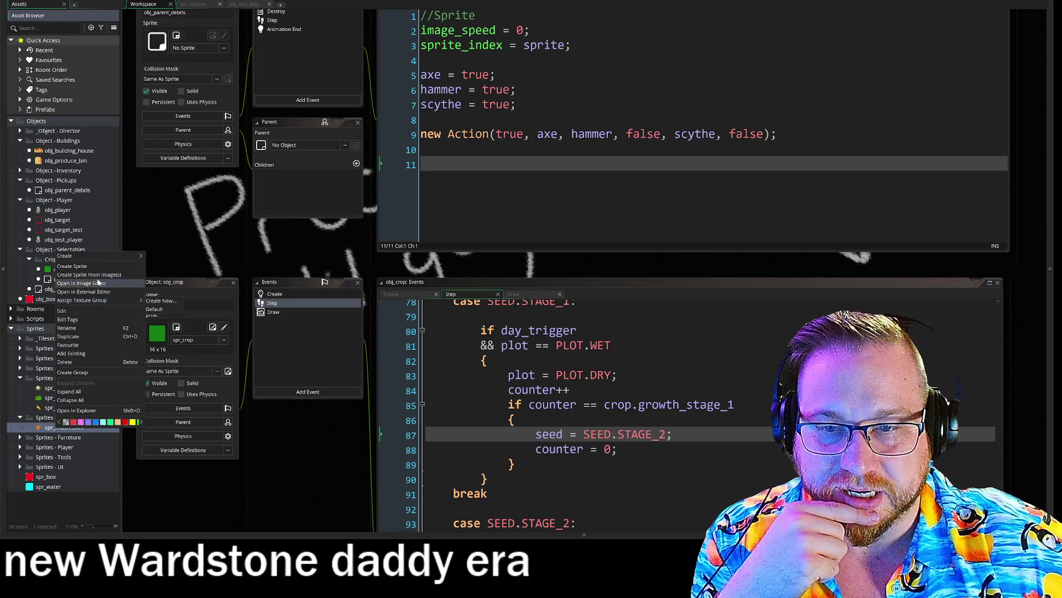
{"action": "left_click", "coordinate": [49, 434]}
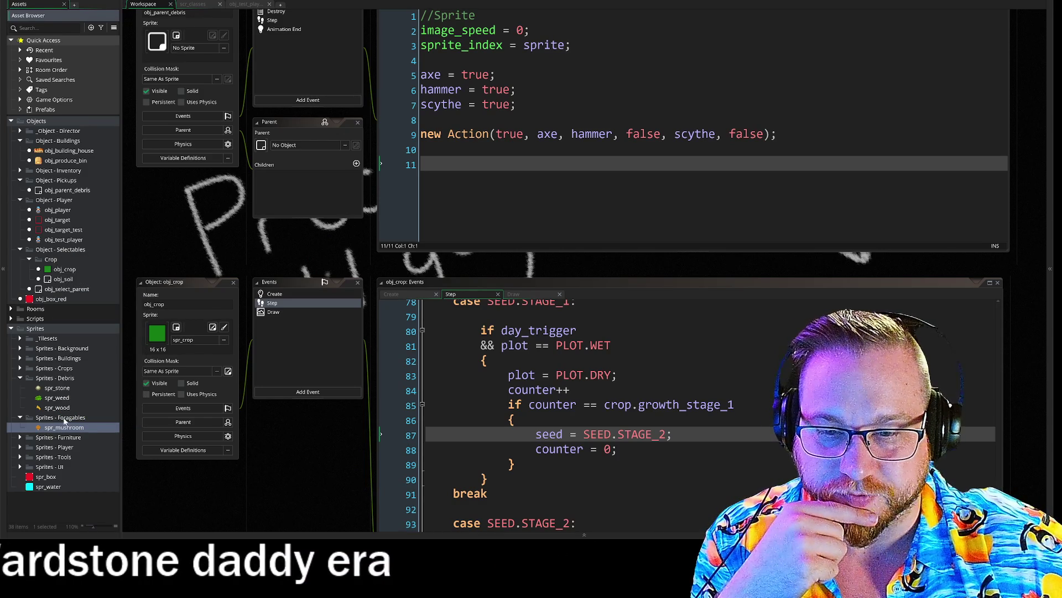
{"action": "right_click", "coordinate": [62, 430]}
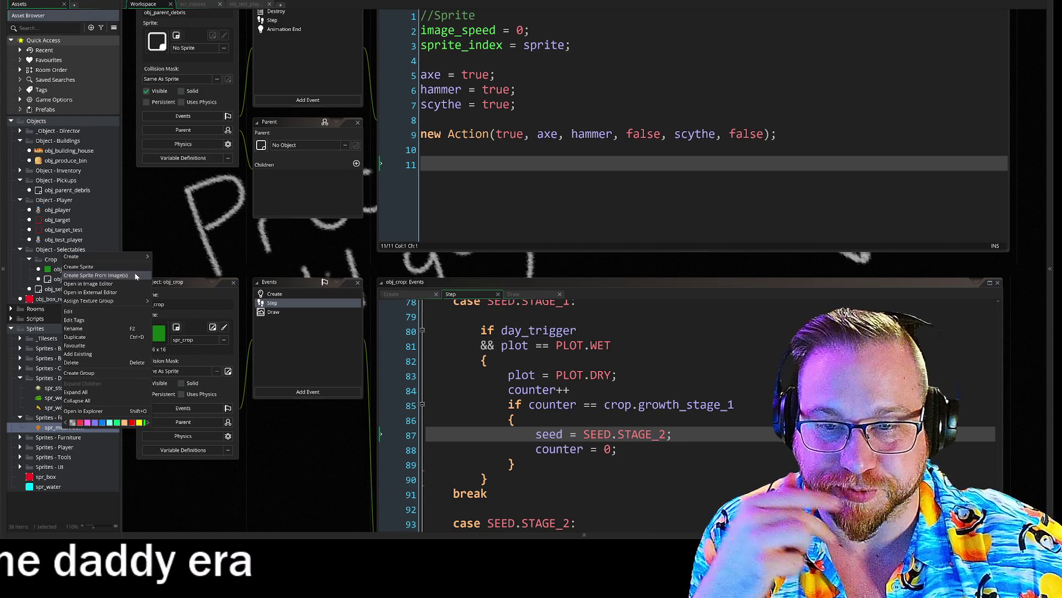
{"action": "left_click", "coordinate": [96, 268]}
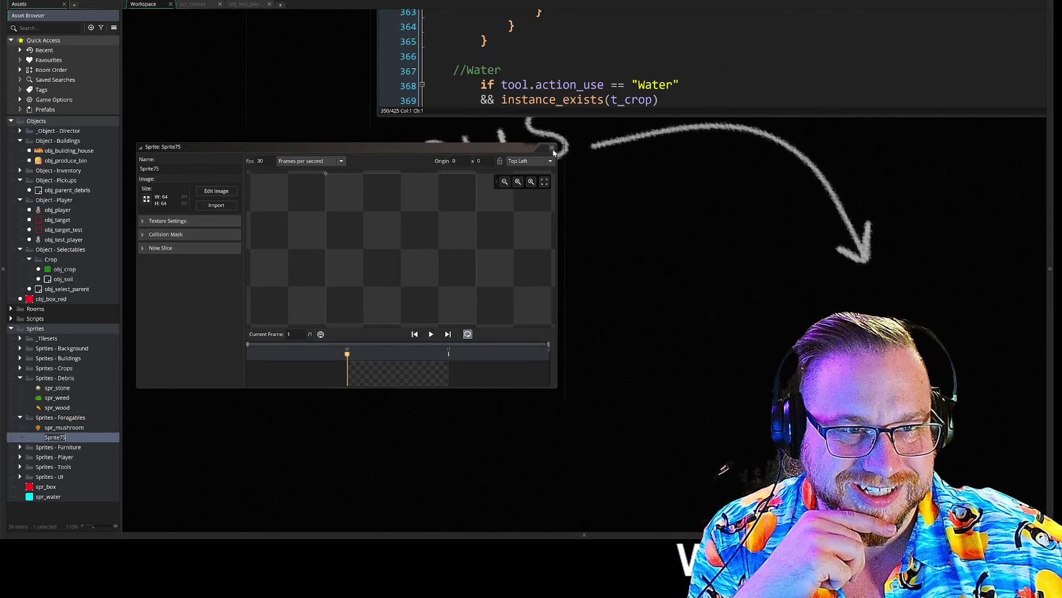
Step: Reopen Sprite75, browse the Pictures folder in its image import dialog, then cancel the import
{"action": "left_click", "coordinate": [552, 149]}
{"action": "right_click", "coordinate": [60, 430]}
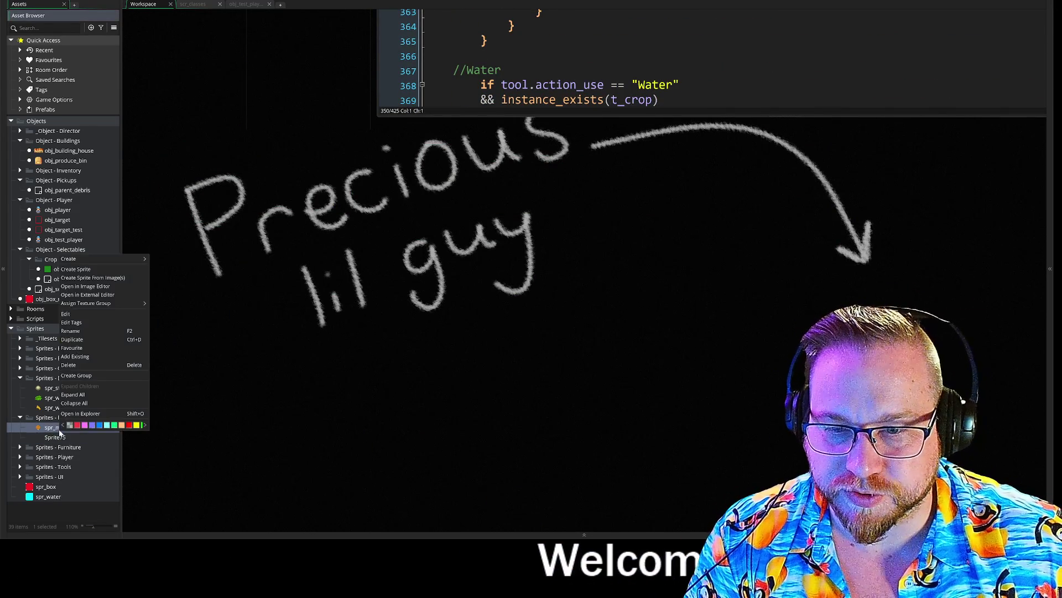
{"action": "left_click", "coordinate": [56, 438]}
{"action": "right_click", "coordinate": [55, 437]}
{"action": "left_click", "coordinate": [133, 424]}
{"action": "double_click", "coordinate": [55, 437]}
{"action": "left_click", "coordinate": [158, 172]}
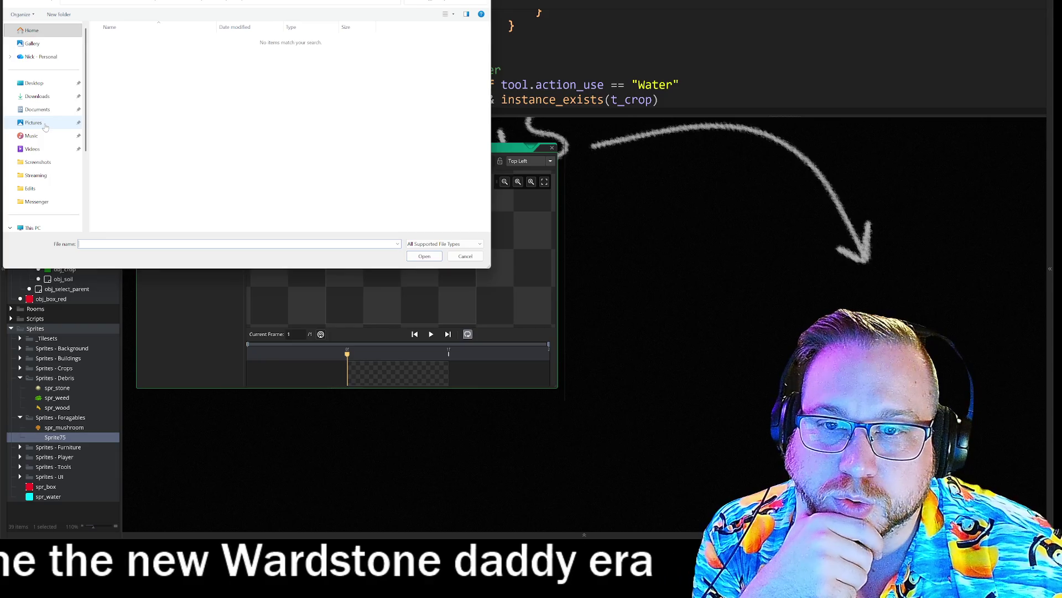
{"action": "left_click", "coordinate": [33, 122]}
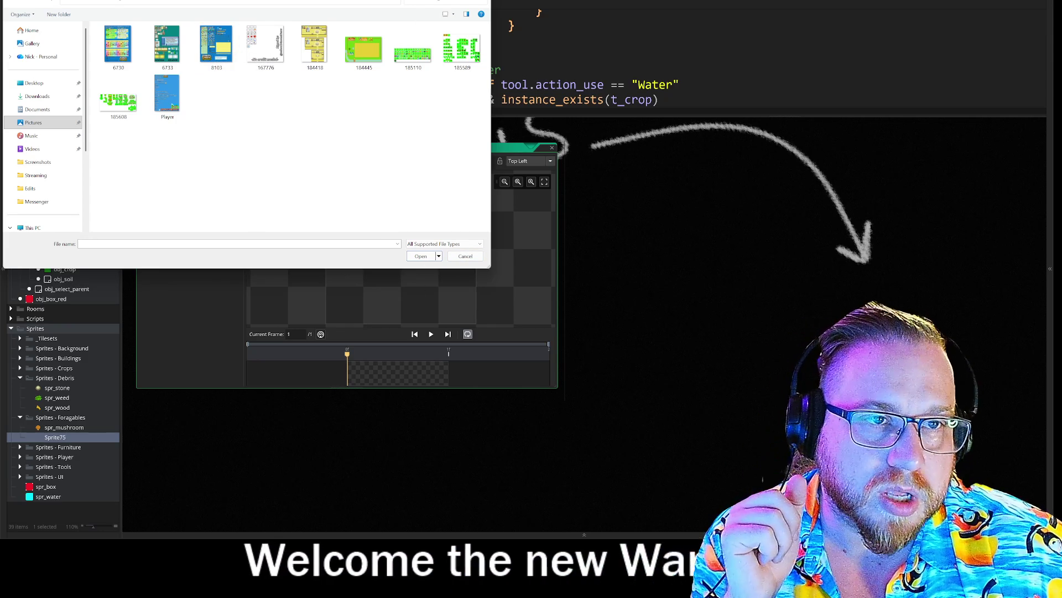
{"action": "key", "text": "Escape"}
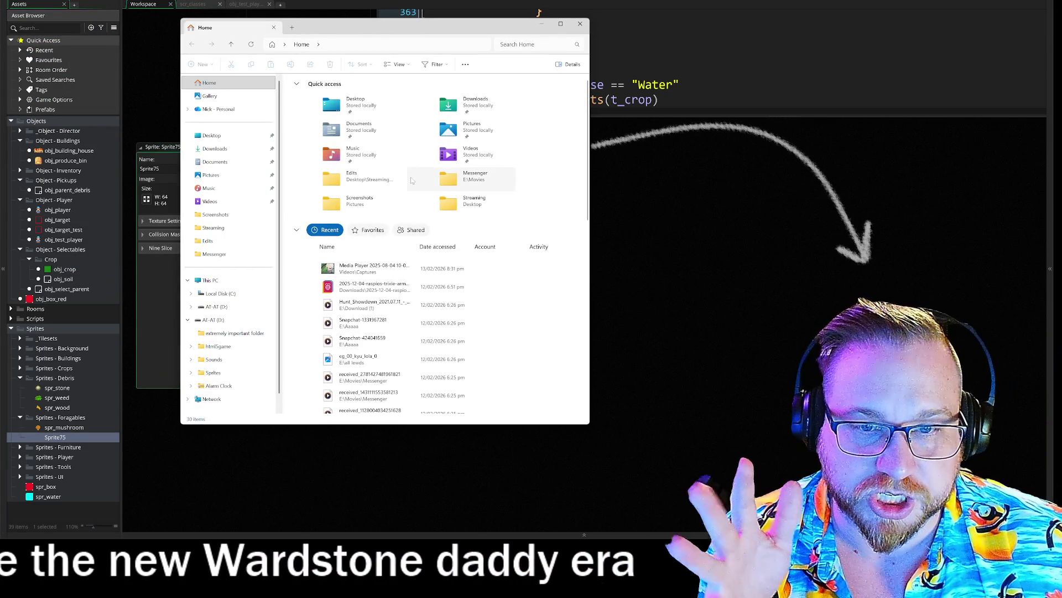
Step: Open Pictures > Farming and view the 6730 image
{"action": "double_click", "coordinate": [435, 121]}
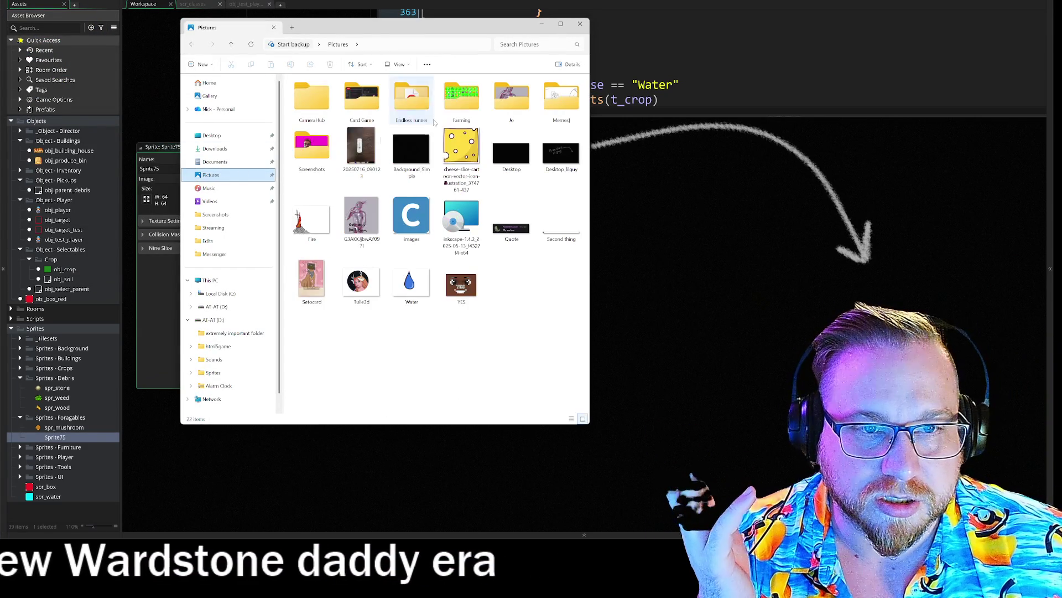
{"action": "double_click", "coordinate": [462, 100]}
{"action": "left_click", "coordinate": [319, 95]}
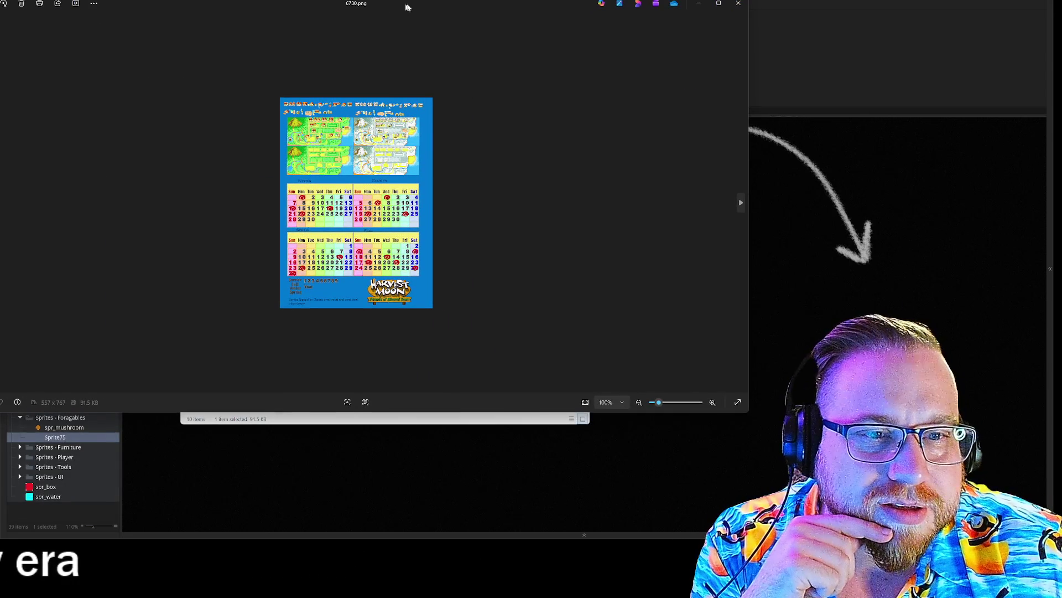
Step: Page forward to the 8103 item sheet, zoom into its top icons, then advance to the next image
{"action": "left_click", "coordinate": [812, 202]}
{"action": "left_click", "coordinate": [812, 202]}
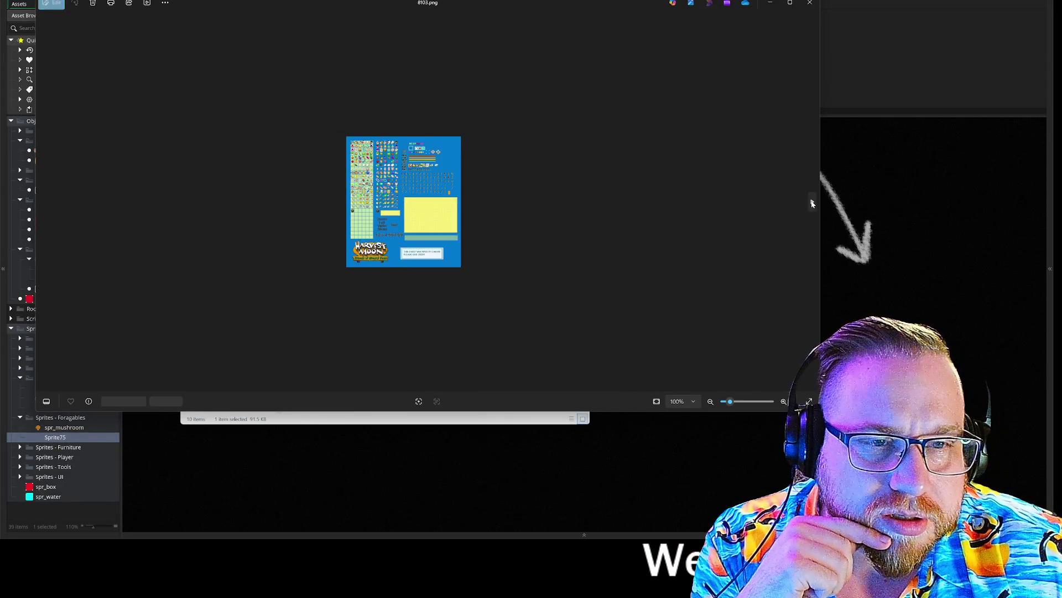
{"action": "left_click", "coordinate": [812, 204]}
{"action": "scroll", "coordinate": [436, 166], "scroll_direction": "up", "scroll_amount": 5}
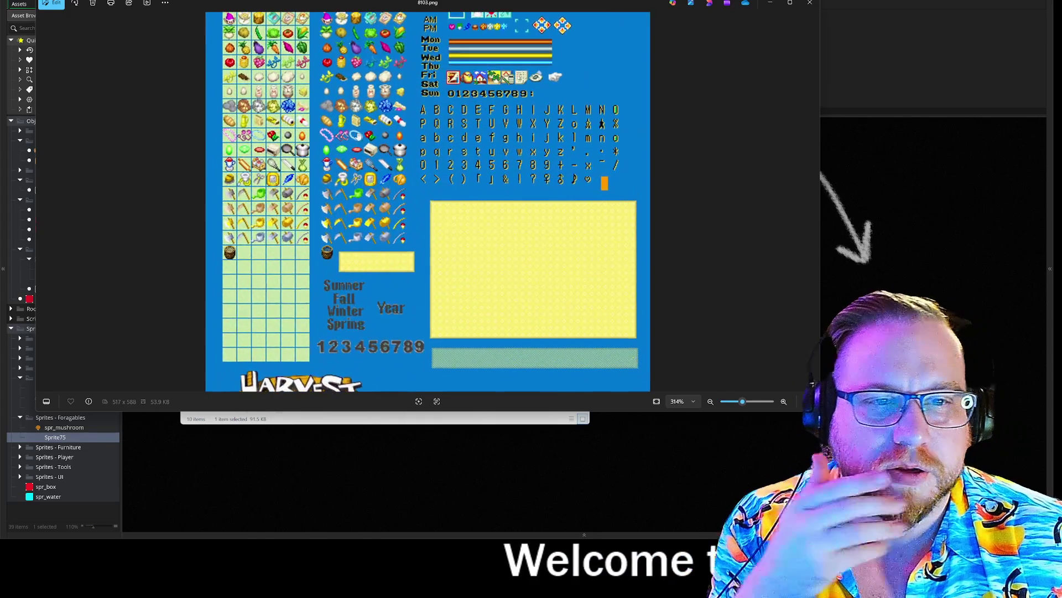
{"action": "left_click_drag", "start_coordinate": [710, 154], "coordinate": [722, 225]}
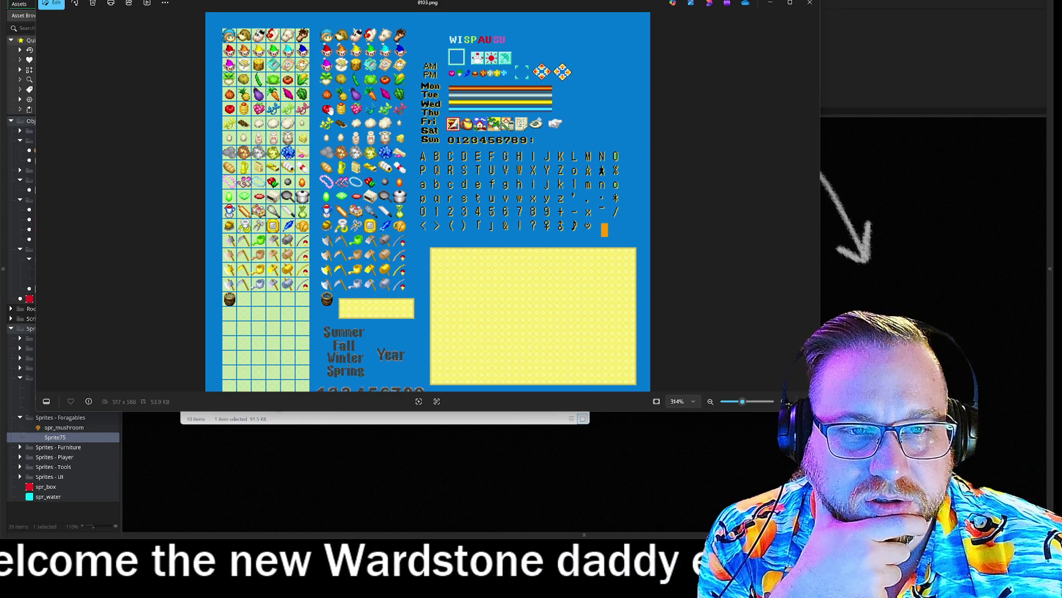
{"action": "scroll", "coordinate": [356, 108], "scroll_direction": "up", "scroll_amount": 2}
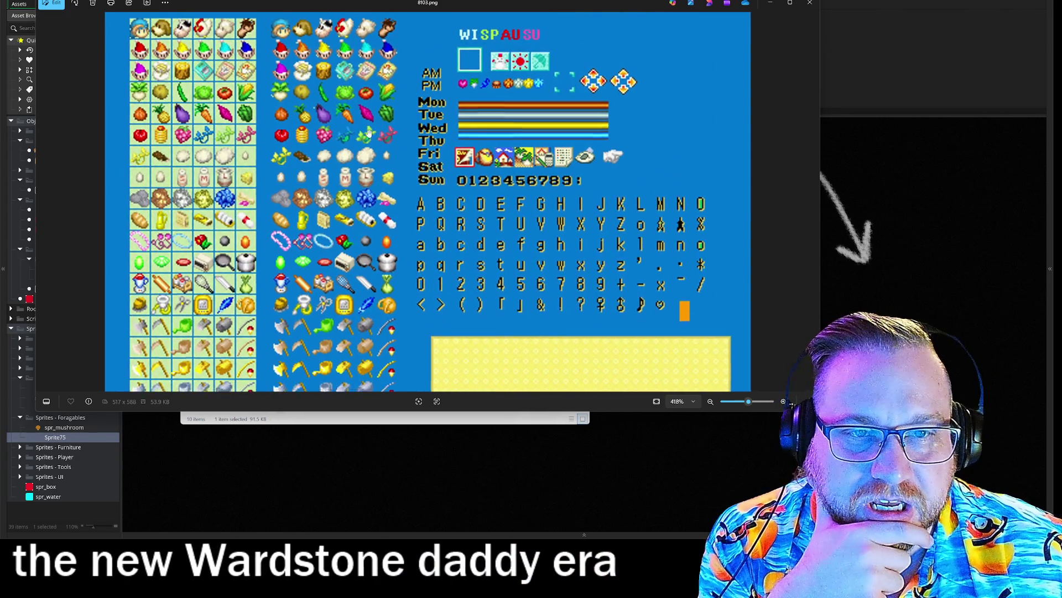
{"action": "scroll", "coordinate": [290, 105], "scroll_direction": "down", "scroll_amount": 1}
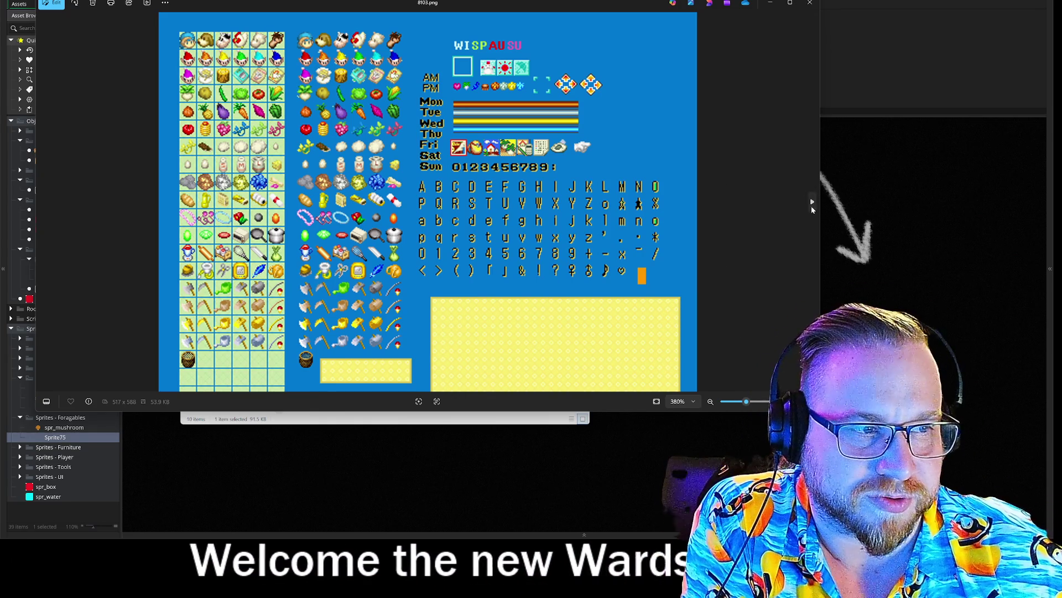
{"action": "left_click", "coordinate": [812, 203]}
{"action": "left_click", "coordinate": [812, 203]}
{"action": "left_click", "coordinate": [811, 203]}
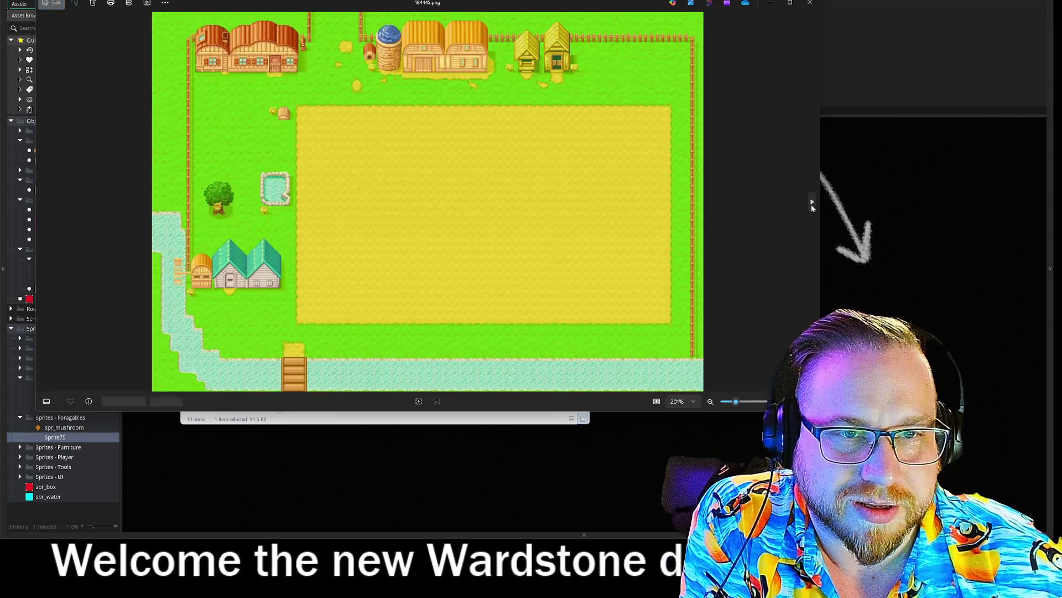
{"action": "left_click", "coordinate": [812, 203]}
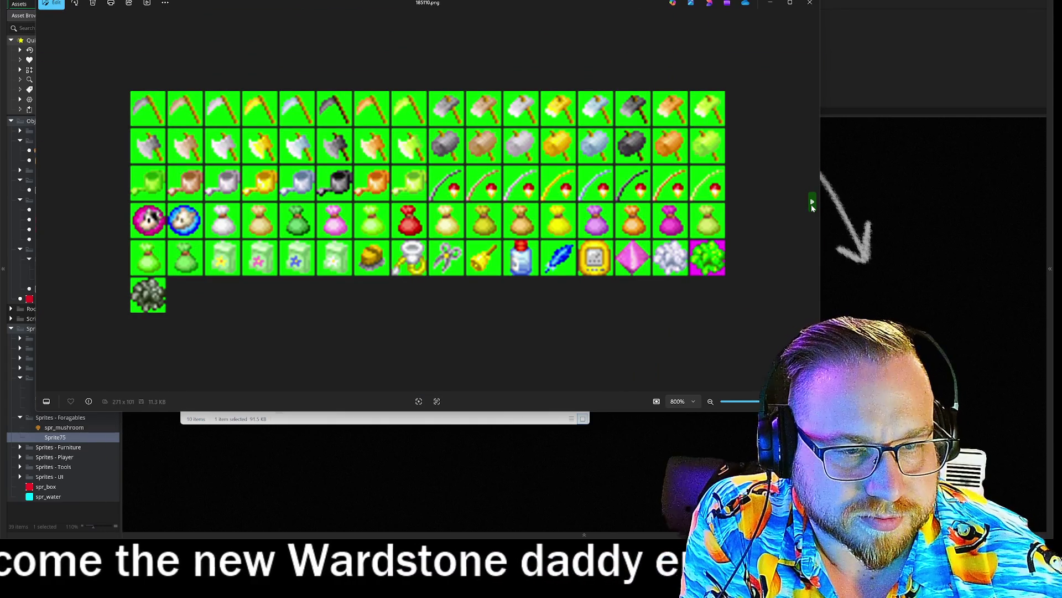
{"action": "left_click", "coordinate": [812, 204]}
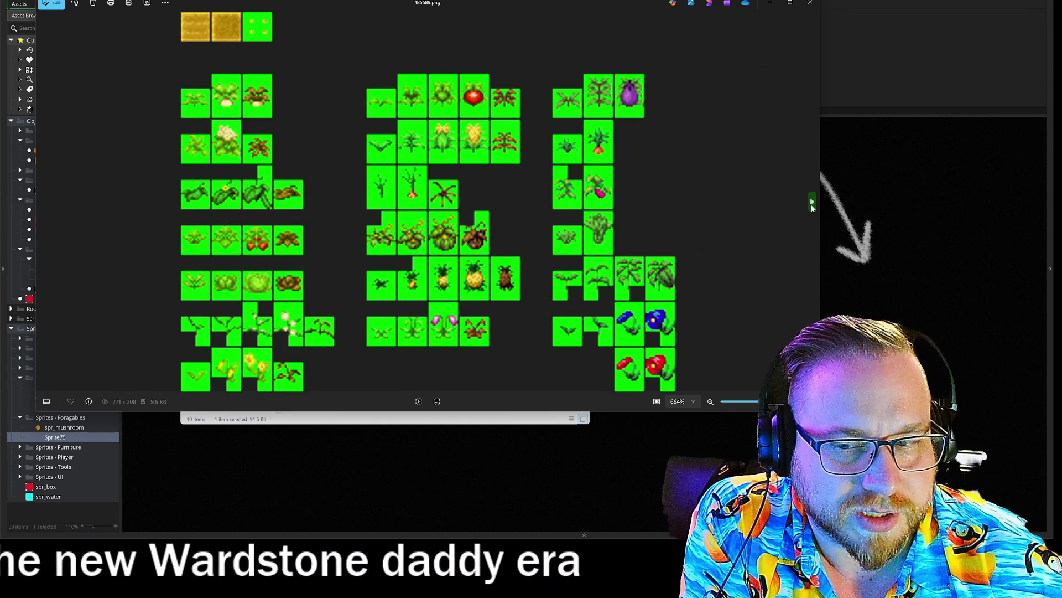
{"action": "left_click", "coordinate": [812, 203]}
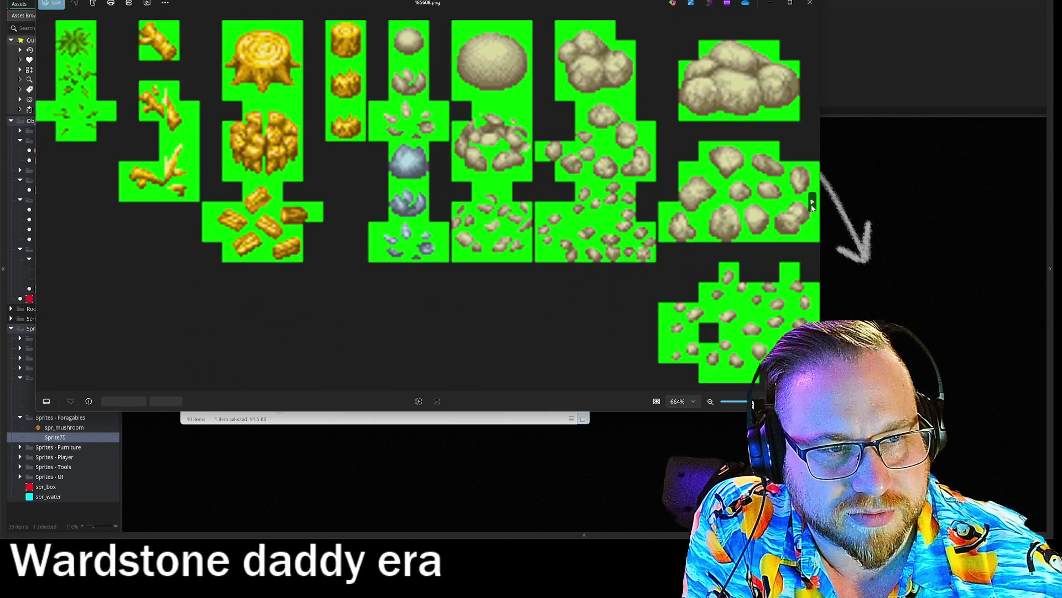
{"action": "left_click", "coordinate": [812, 204]}
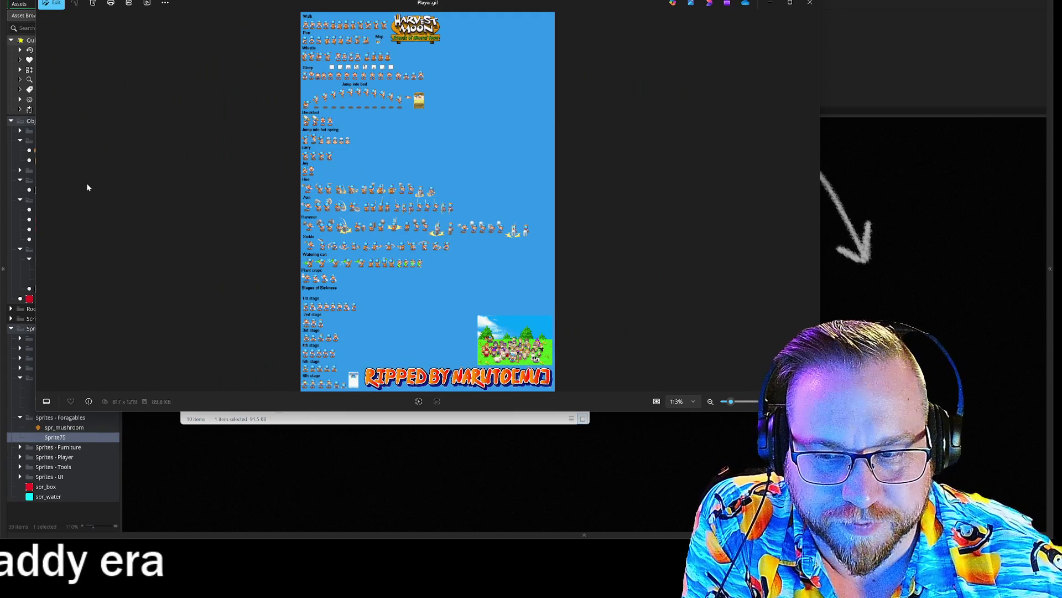
{"action": "mouse_move", "coordinate": [66, 176]}
{"action": "left_click", "coordinate": [43, 206]}
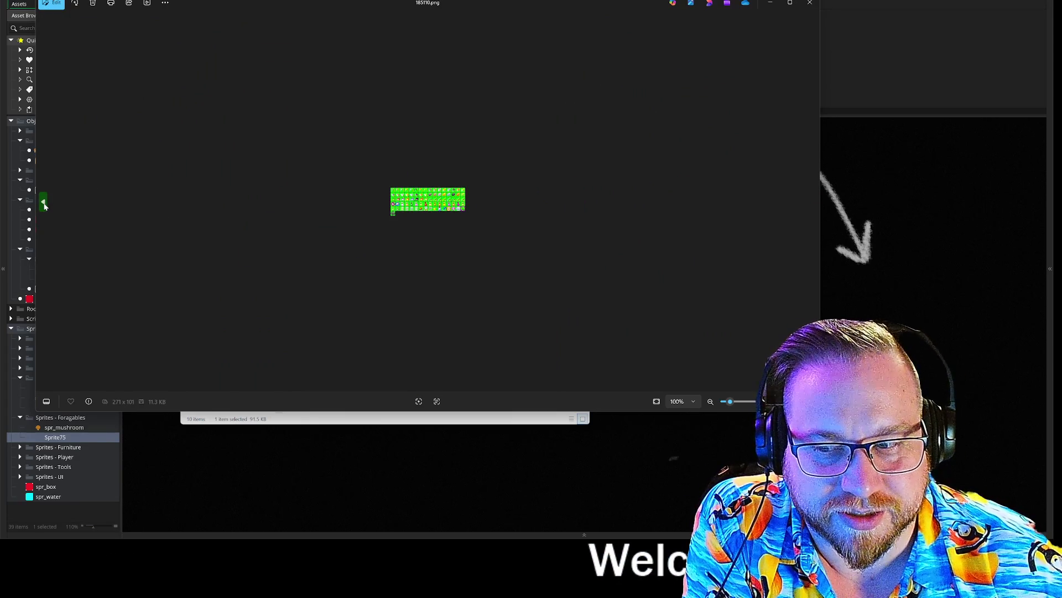
{"action": "left_click", "coordinate": [44, 205]}
{"action": "left_click", "coordinate": [44, 206]}
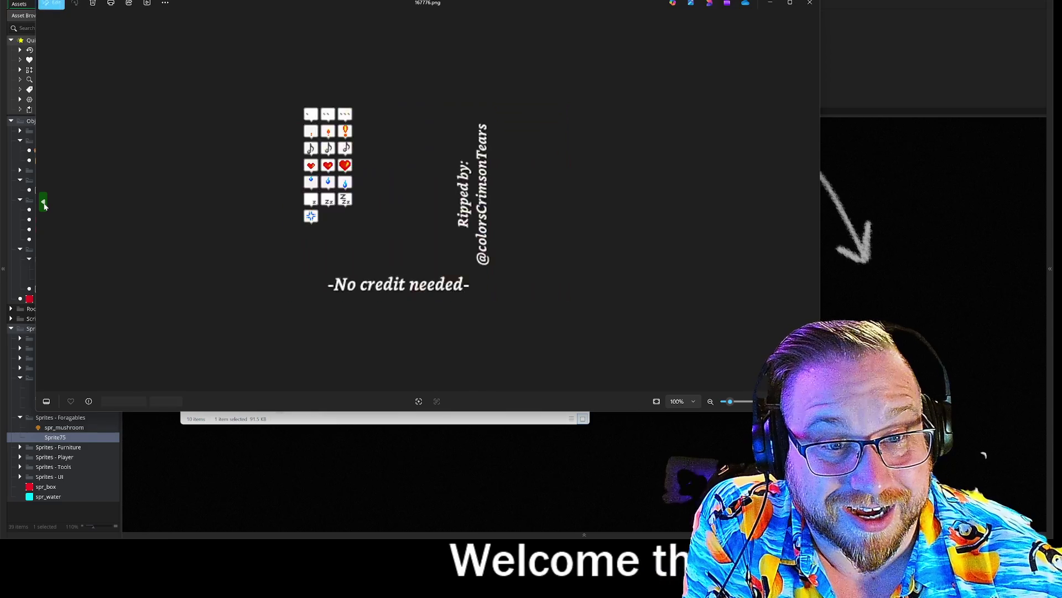
{"action": "left_click", "coordinate": [44, 206]}
{"action": "left_click", "coordinate": [43, 206]}
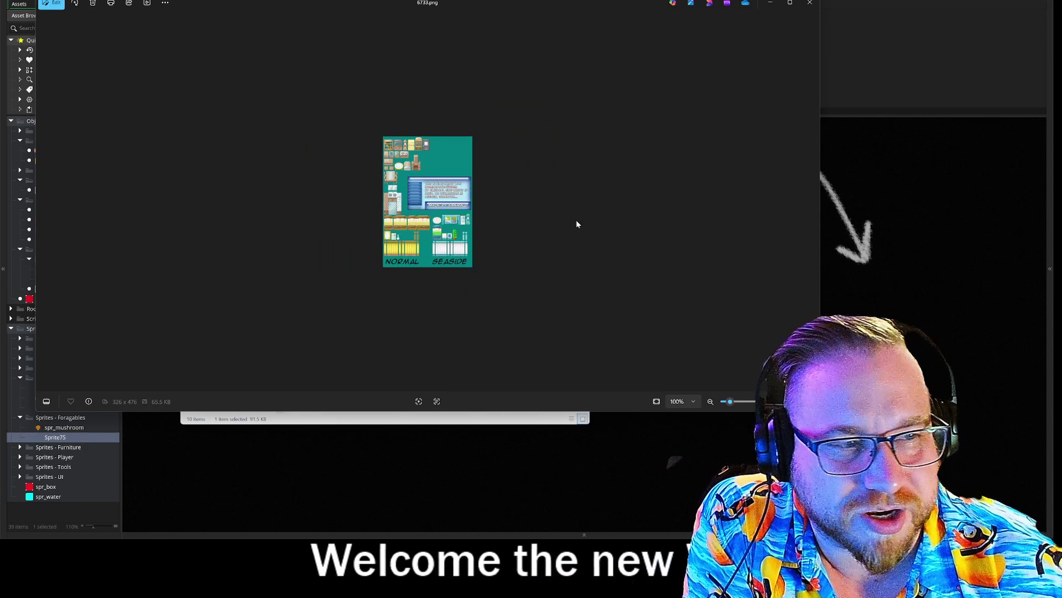
{"action": "left_click", "coordinate": [813, 201]}
{"action": "scroll", "coordinate": [404, 154], "scroll_direction": "up", "scroll_amount": 3}
{"action": "scroll", "coordinate": [403, 154], "scroll_direction": "up", "scroll_amount": 3}
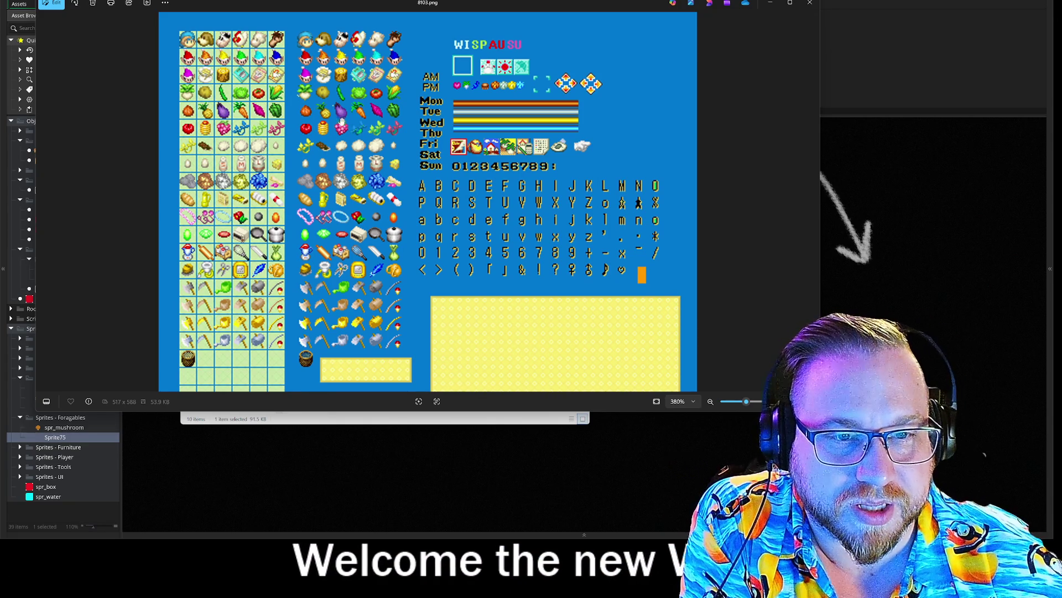
Step: Zoom and pan around the 8103.png item sprite sheet in Photos, then close it
{"action": "scroll", "coordinate": [339, 130], "scroll_direction": "up", "scroll_amount": 5}
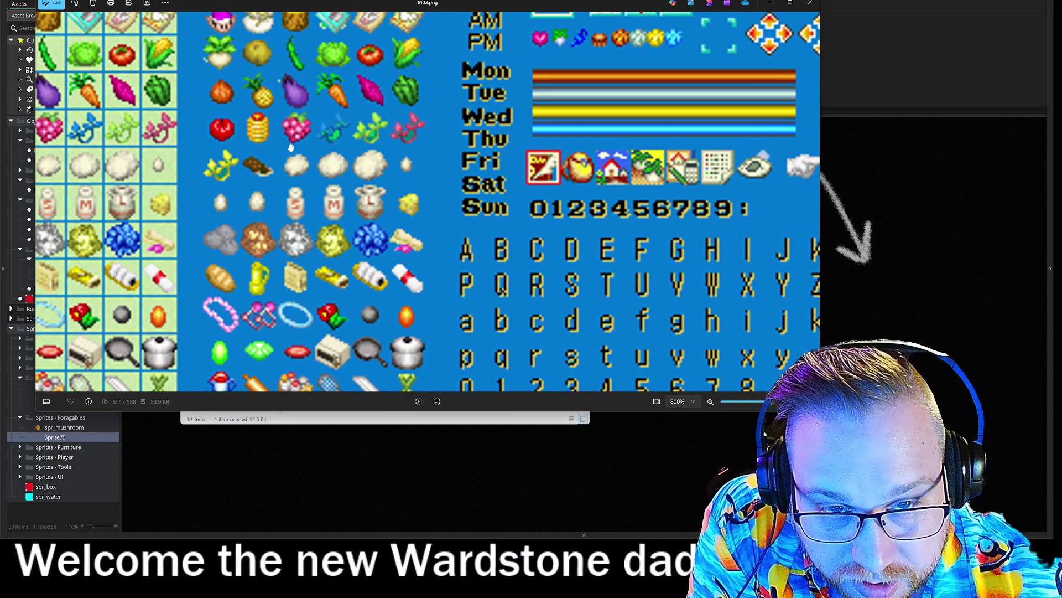
{"action": "scroll", "coordinate": [298, 145], "scroll_direction": "down", "scroll_amount": 3}
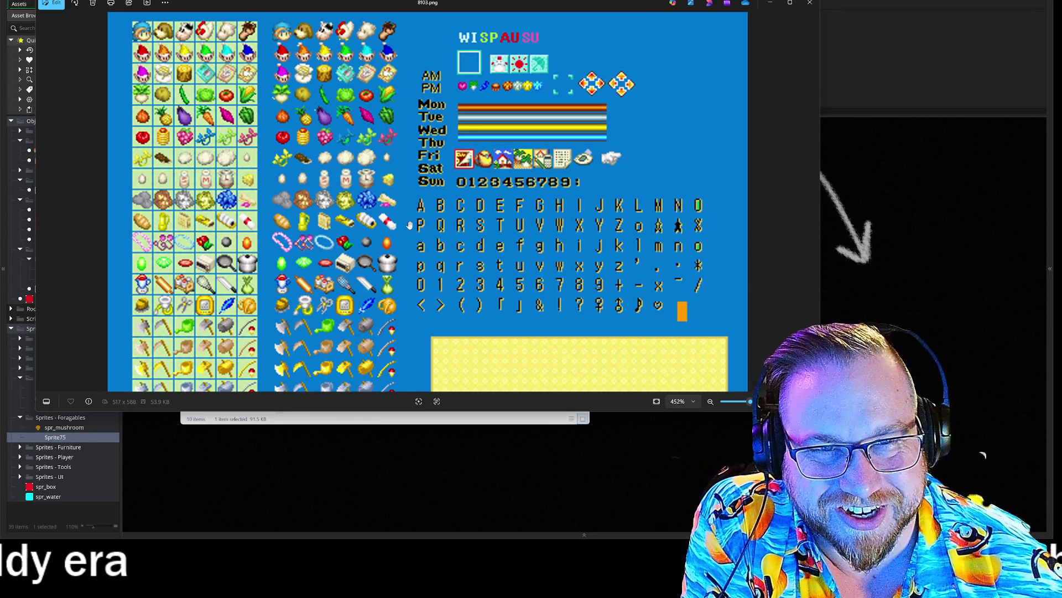
{"action": "scroll", "coordinate": [249, 249], "scroll_direction": "down", "scroll_amount": 2}
{"action": "scroll", "coordinate": [219, 201], "scroll_direction": "up", "scroll_amount": 3}
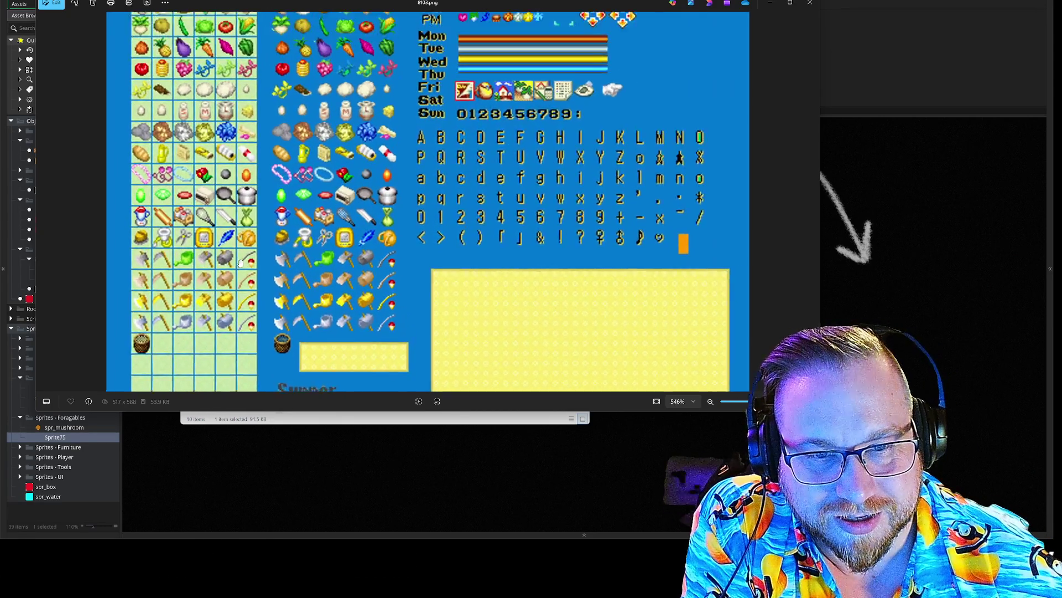
{"action": "scroll", "coordinate": [233, 153], "scroll_direction": "down", "scroll_amount": 3}
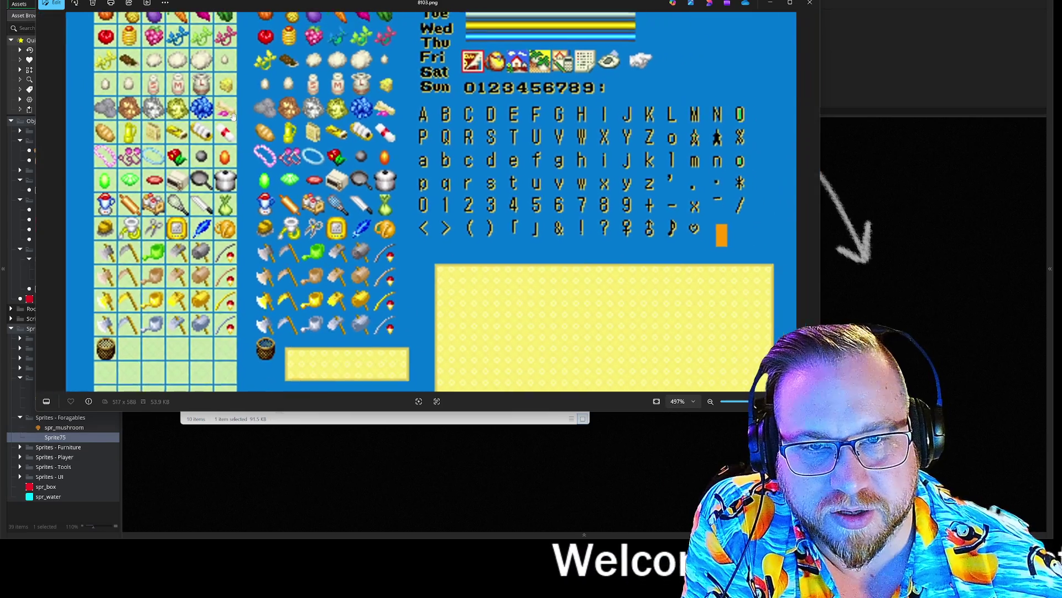
{"action": "scroll", "coordinate": [255, 87], "scroll_direction": "up", "scroll_amount": 2}
{"action": "mouse_move", "coordinate": [258, 96]}
{"action": "left_mouse_down"}
{"action": "mouse_move", "coordinate": [260, 205]}
{"action": "mouse_move", "coordinate": [261, 157]}
{"action": "left_mouse_up"}
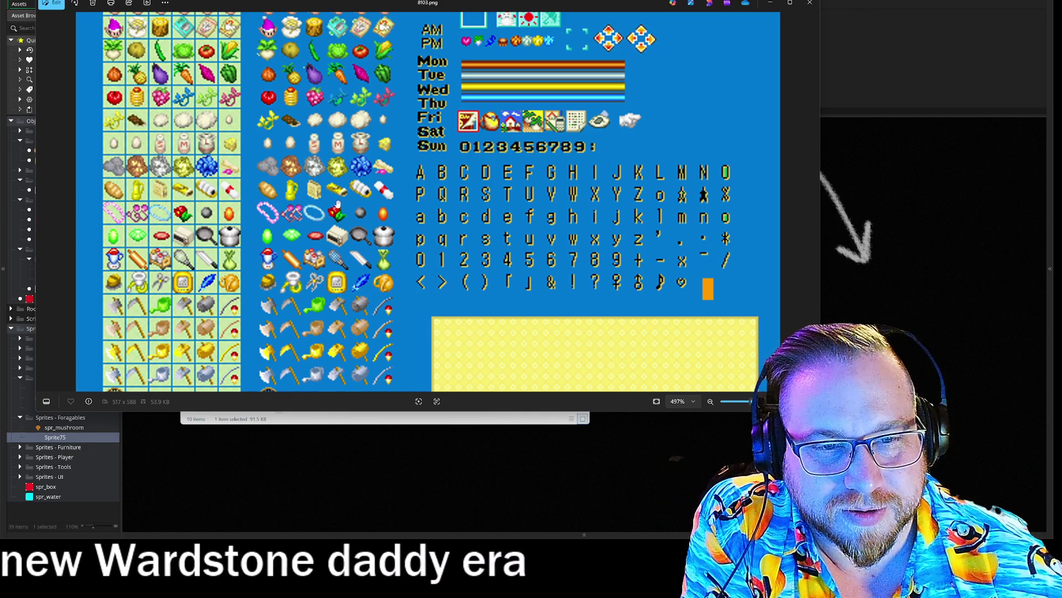
{"action": "left_click", "coordinate": [810, 2]}
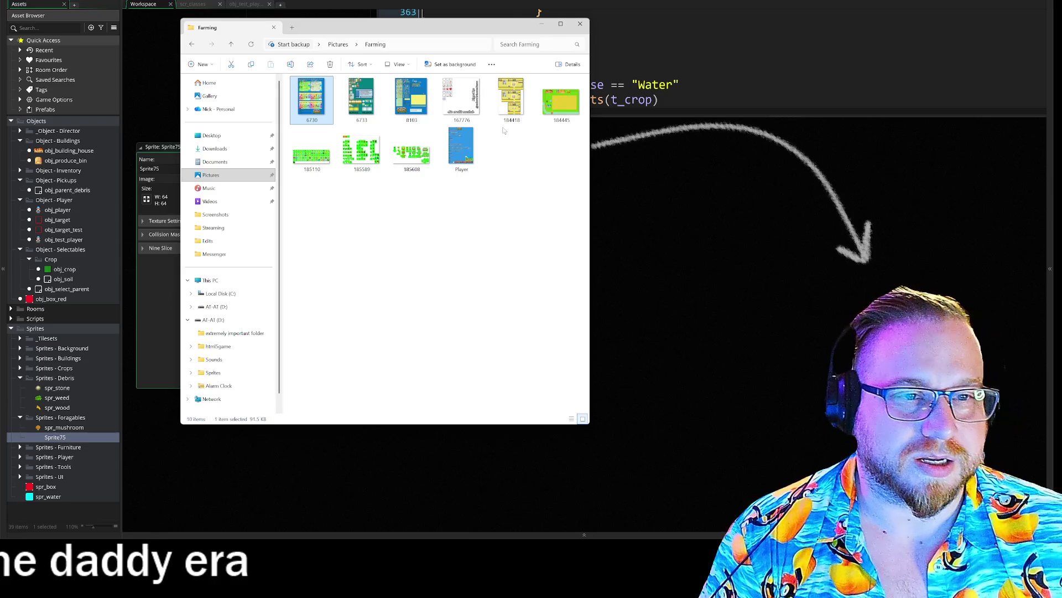
Step: Close Explorer, duplicate spr_mushroom as spr_mushroom_1, and start deleting Sprite75
{"action": "left_click", "coordinate": [580, 25]}
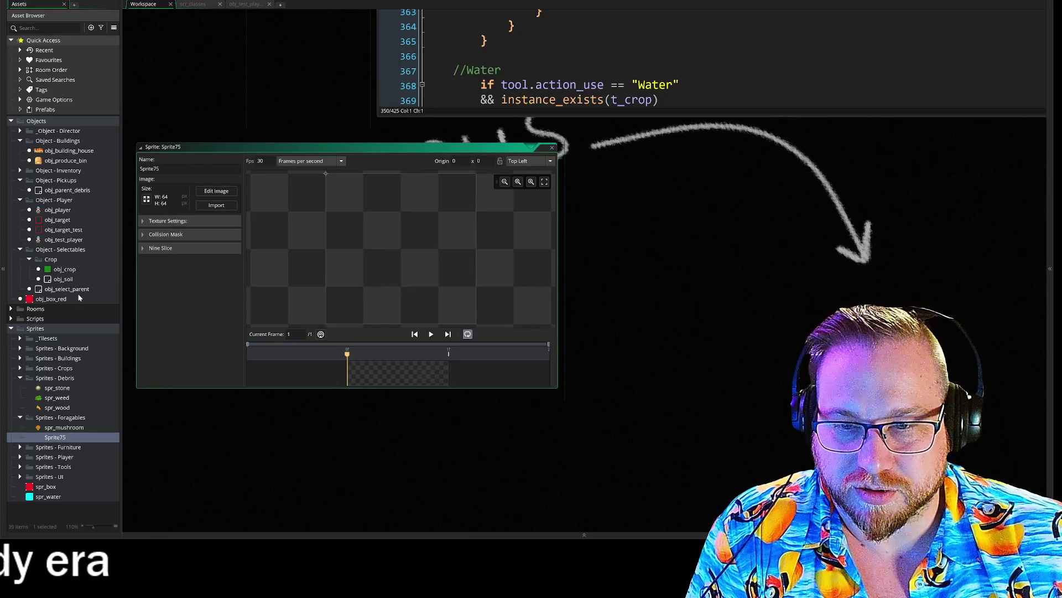
{"action": "right_click", "coordinate": [60, 428]}
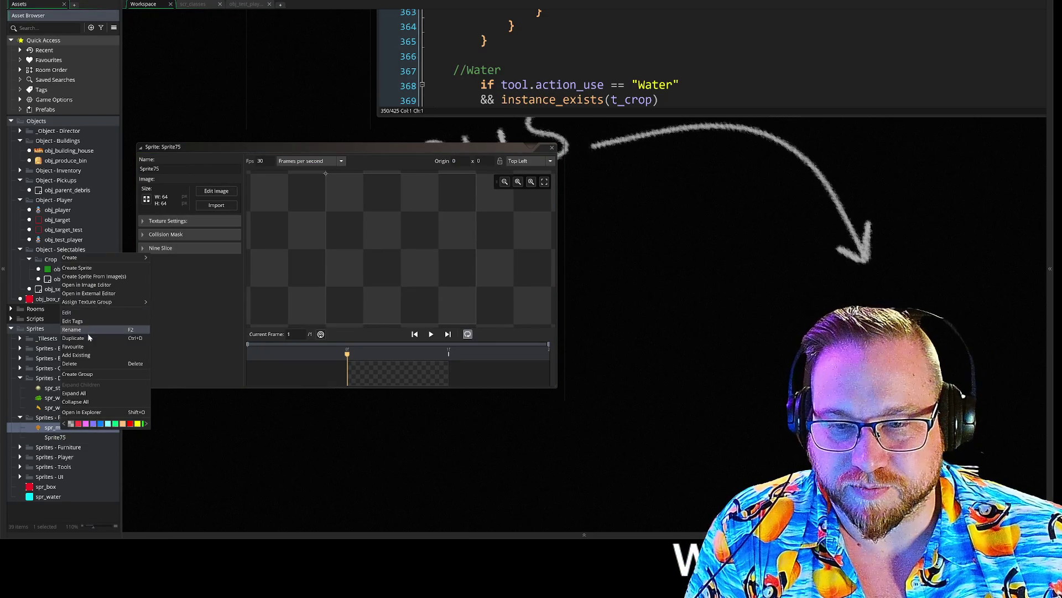
{"action": "left_click", "coordinate": [81, 338]}
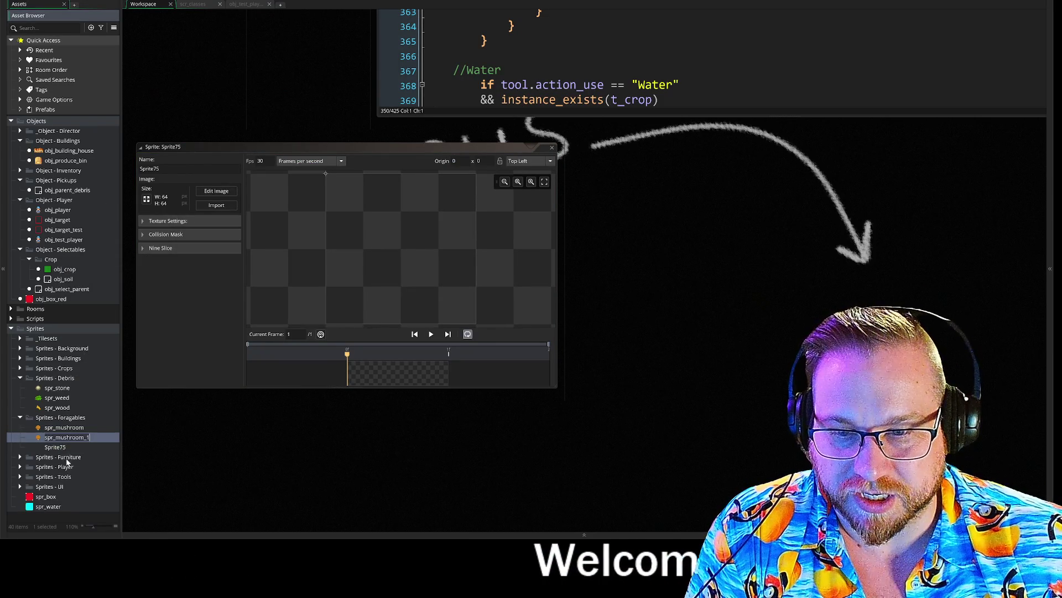
{"action": "right_click", "coordinate": [62, 449]}
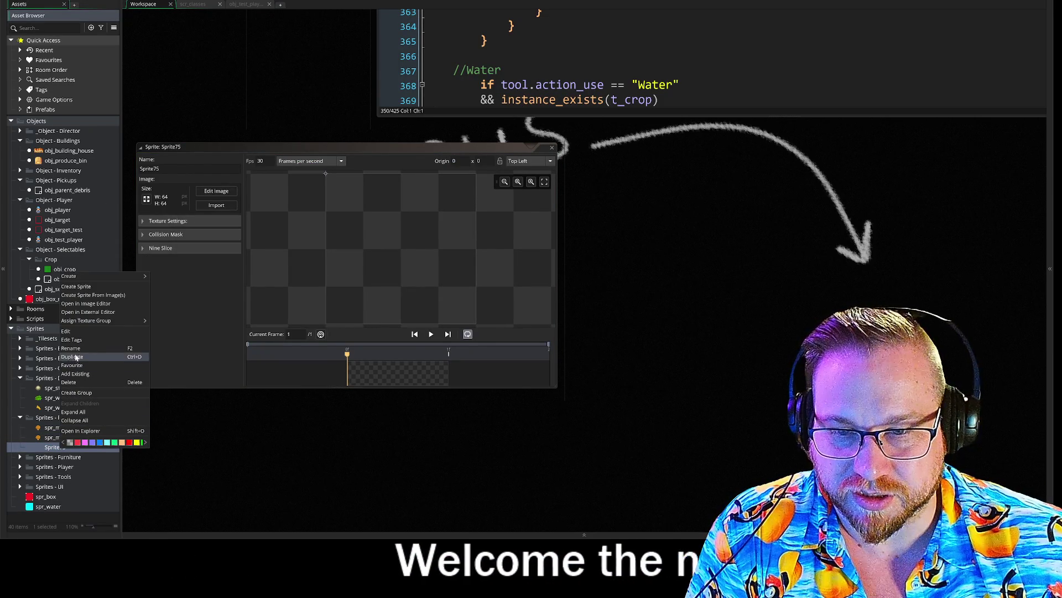
{"action": "left_click", "coordinate": [83, 382]}
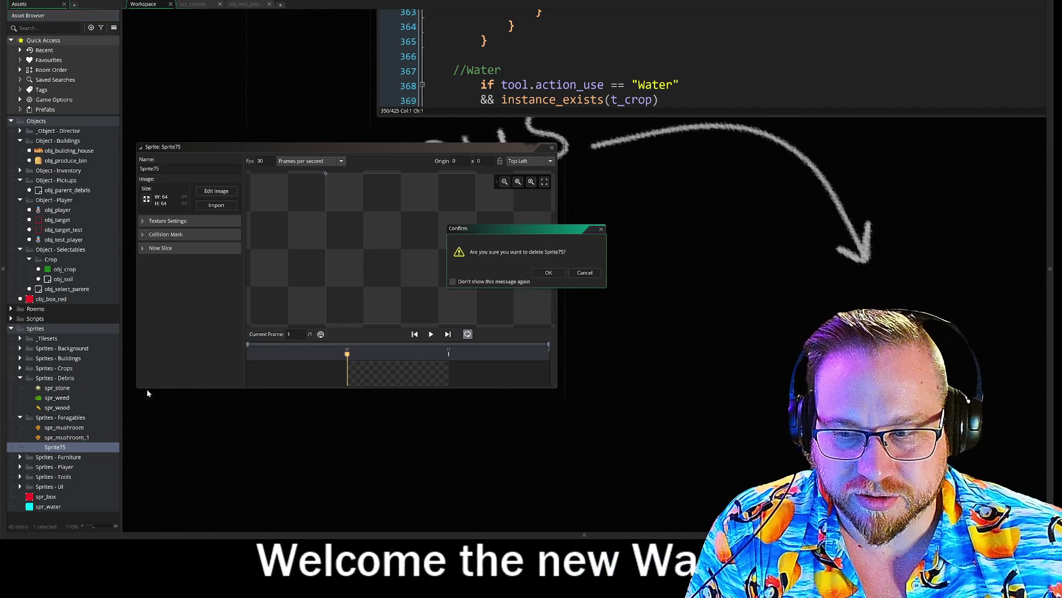
Step: Confirm deletion of the empty Sprite75
{"action": "left_click", "coordinate": [548, 272]}
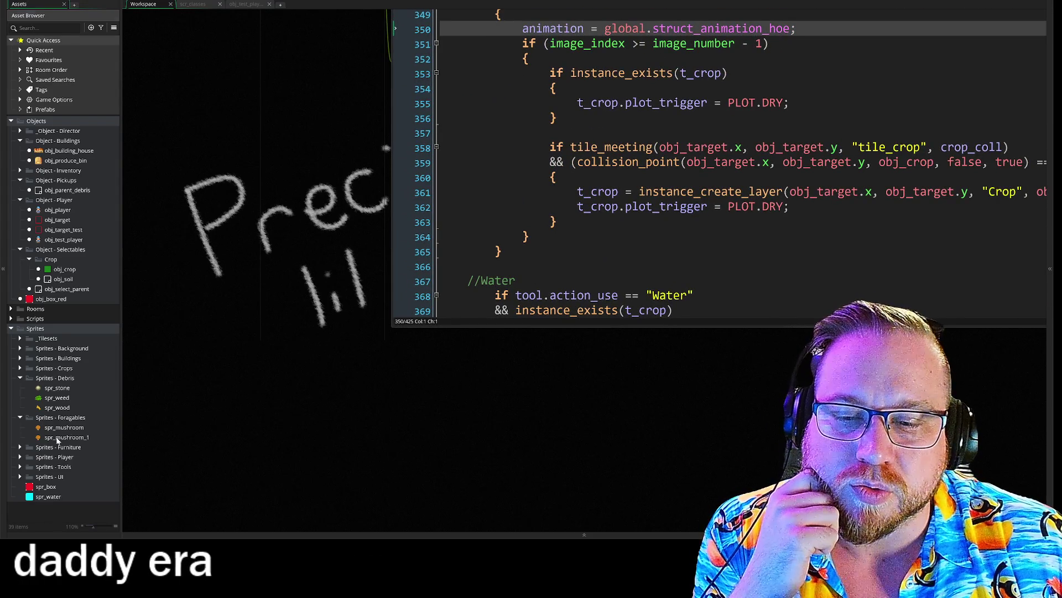
Step: Duplicate the mushroom copy and name the new sprite spr_berry
{"action": "right_click", "coordinate": [57, 437]}
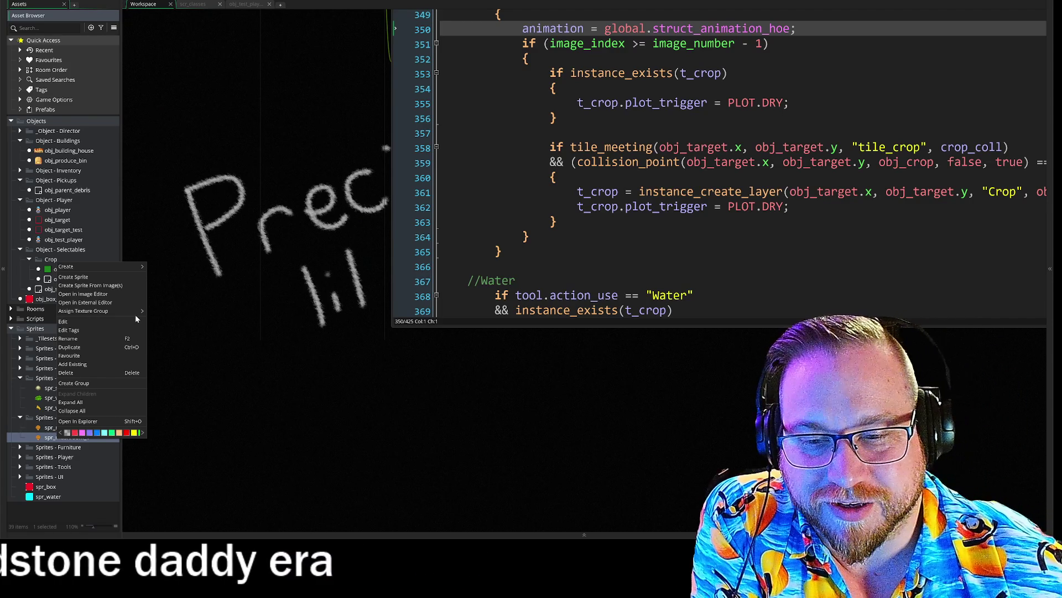
{"action": "left_click", "coordinate": [74, 437]}
{"action": "right_click", "coordinate": [72, 438]}
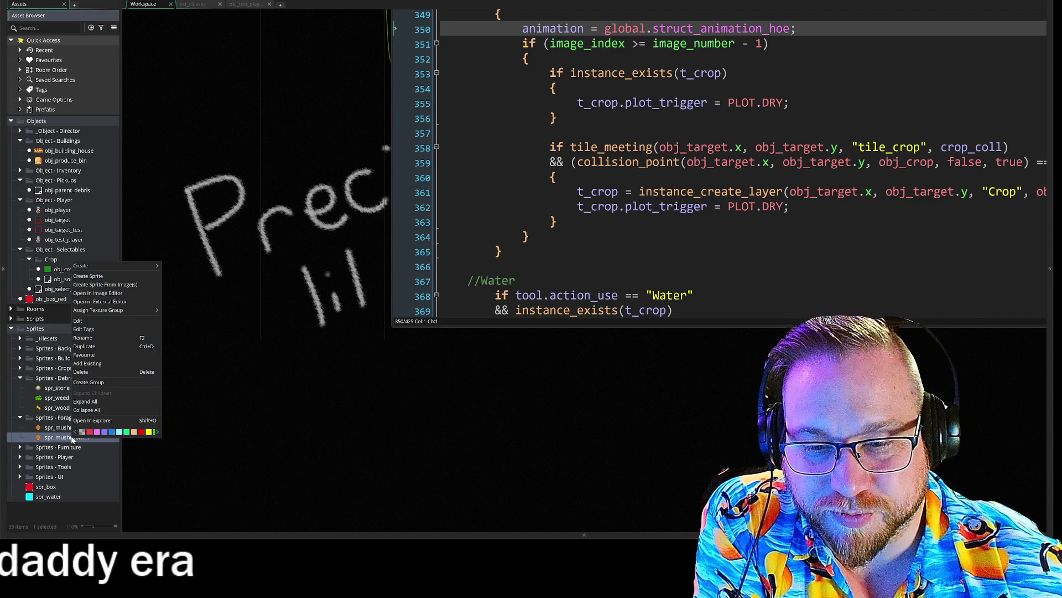
{"action": "left_click", "coordinate": [91, 345]}
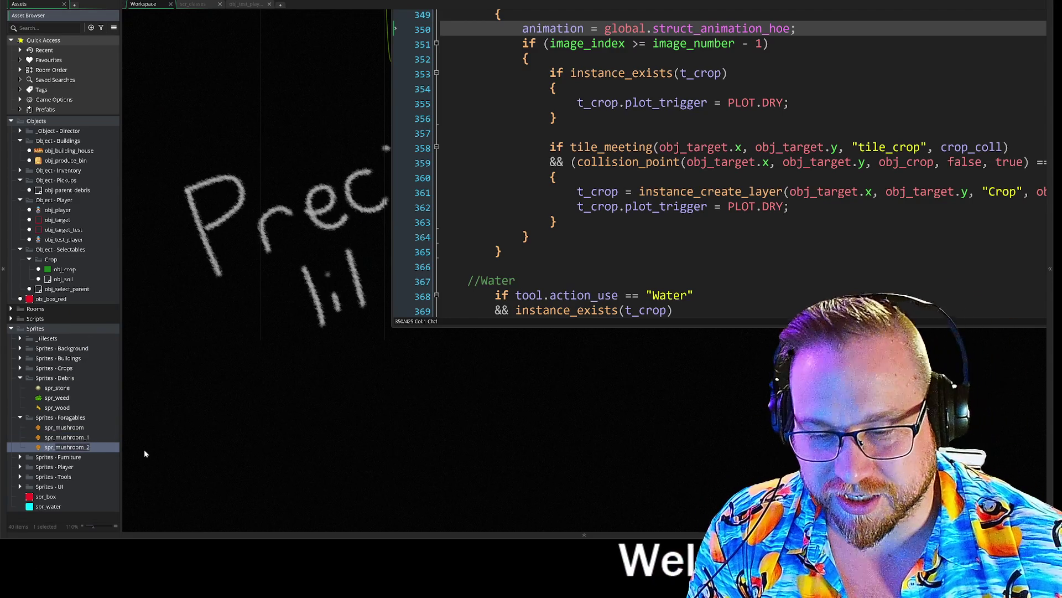
{"action": "type", "text": "spr_berry"}
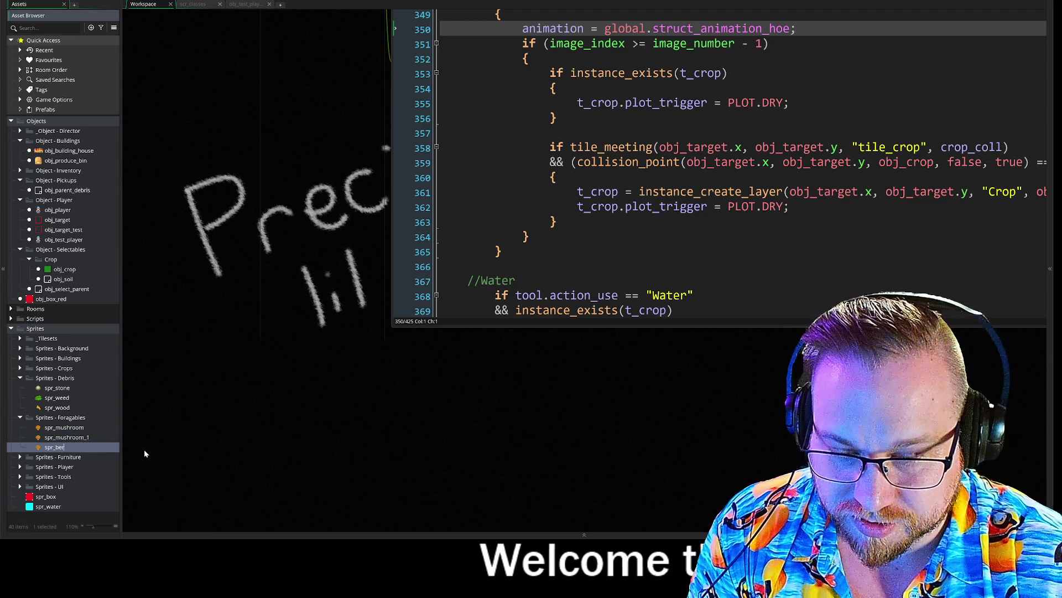
{"action": "key", "text": "Return"}
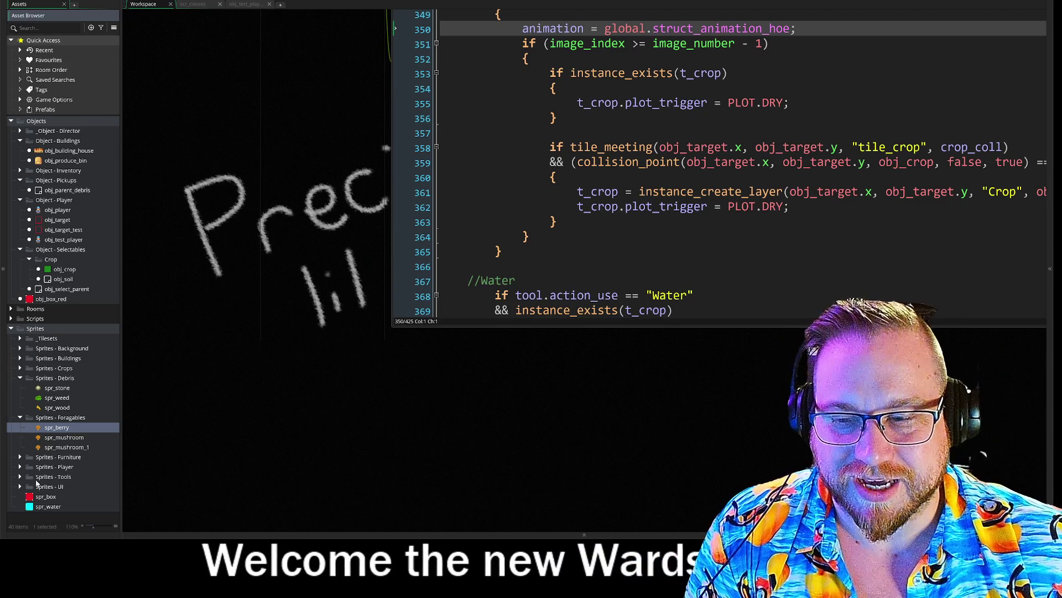
{"action": "right_click", "coordinate": [65, 448]}
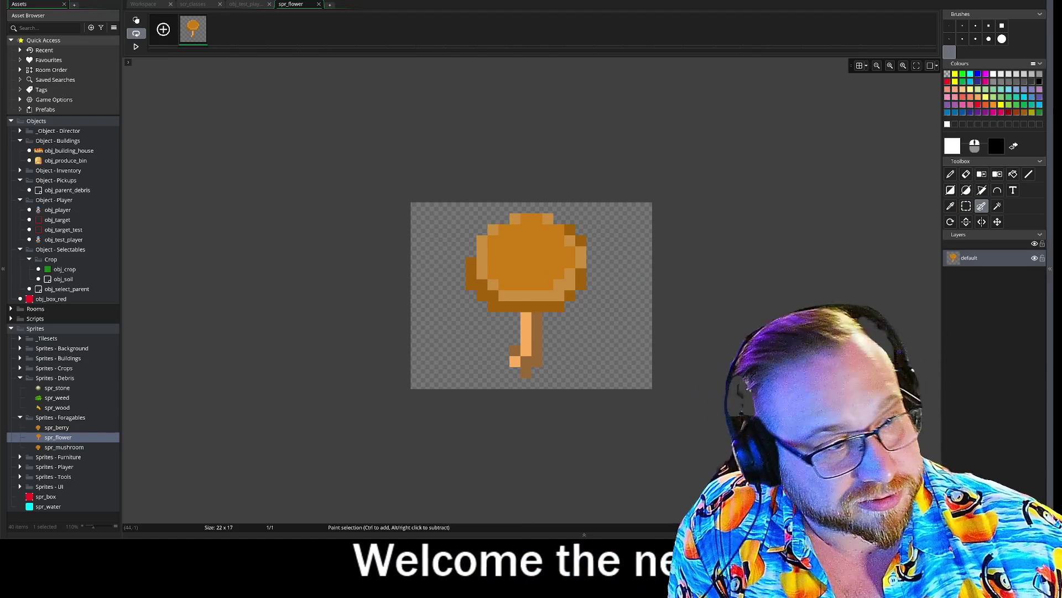
Step: Touch up the mushroom cap's pixels in orange using the eyedropper and pencil
{"action": "left_click", "coordinate": [951, 206]}
{"action": "left_click", "coordinate": [585, 258]}
{"action": "left_click", "coordinate": [570, 263]}
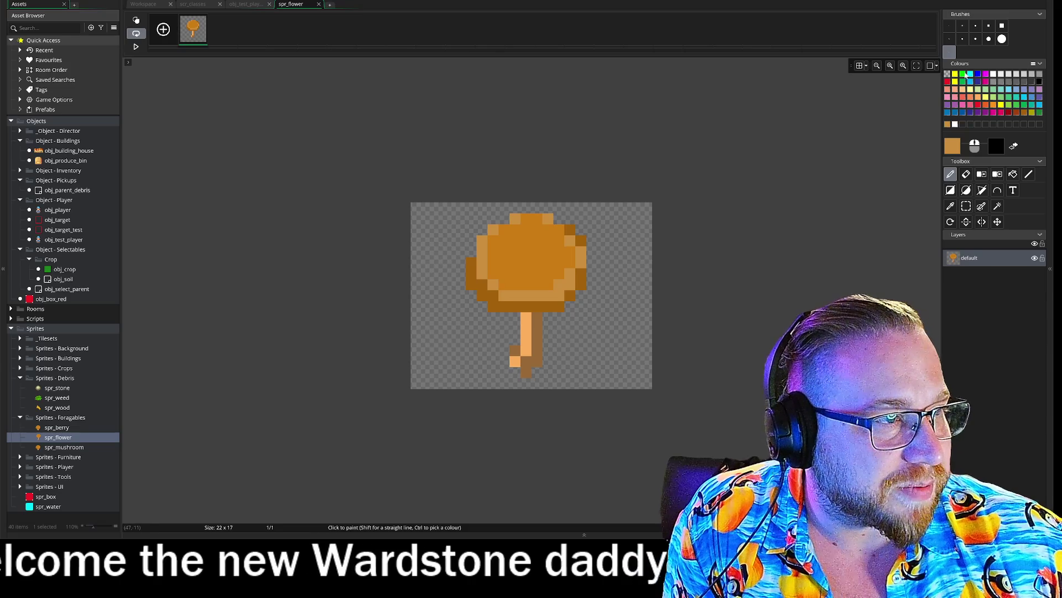
{"action": "mouse_move", "coordinate": [558, 263]}
{"action": "left_mouse_down"}
{"action": "mouse_move", "coordinate": [567, 262]}
{"action": "mouse_move", "coordinate": [526, 274]}
{"action": "mouse_move", "coordinate": [493, 248]}
{"action": "mouse_move", "coordinate": [527, 270]}
{"action": "left_mouse_up"}
{"action": "left_click", "coordinate": [527, 270]}
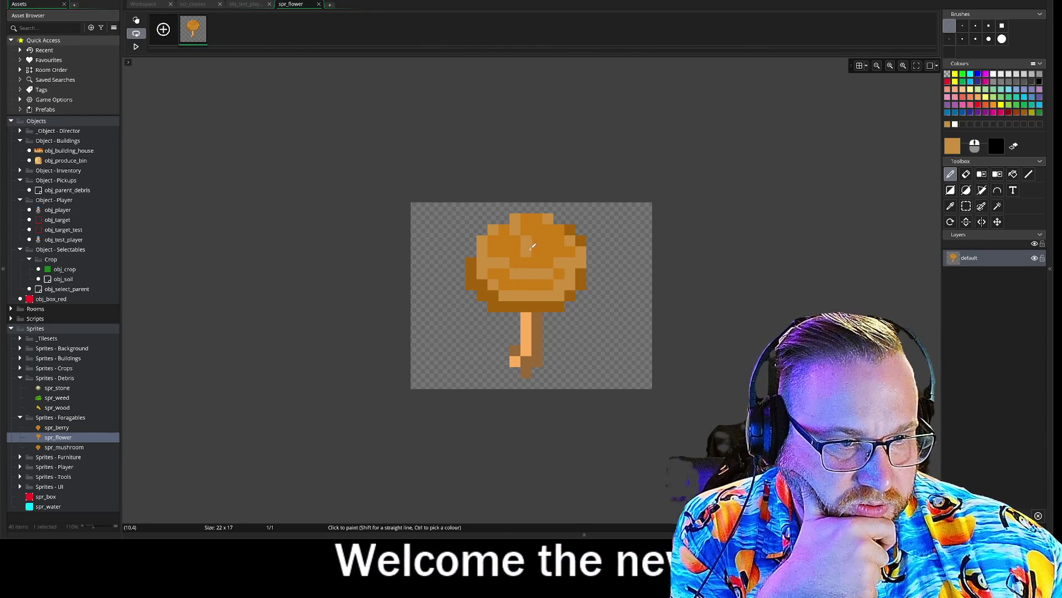
{"action": "left_click", "coordinate": [624, 293]}
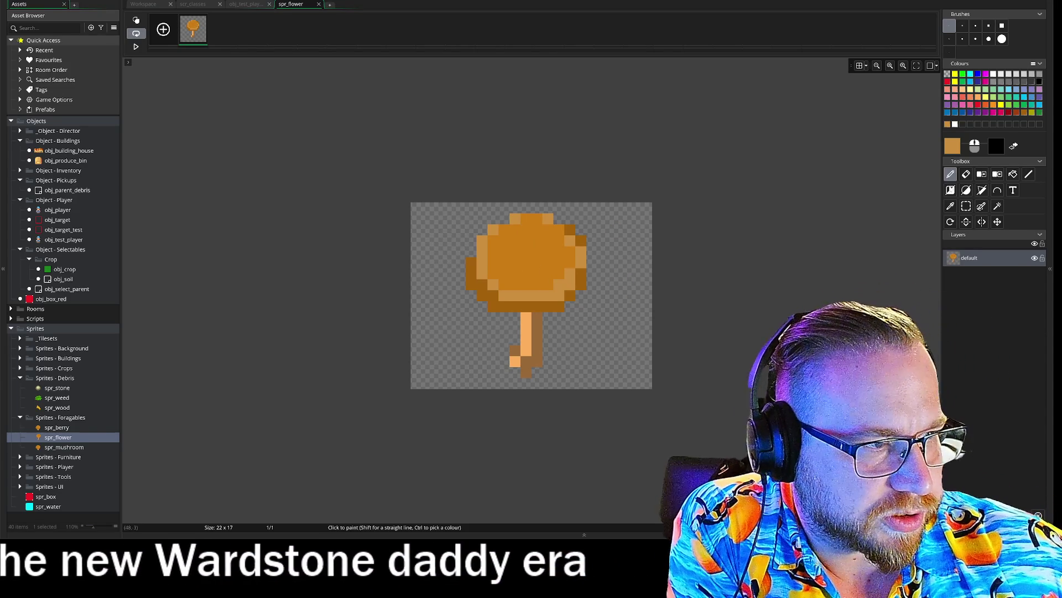
Step: Rectangle-select the mushroom cap and delete it, leaving only the stem
{"action": "left_click", "coordinate": [965, 206]}
{"action": "left_click_drag", "start_coordinate": [459, 208], "coordinate": [664, 302]}
{"action": "key", "text": "Delete"}
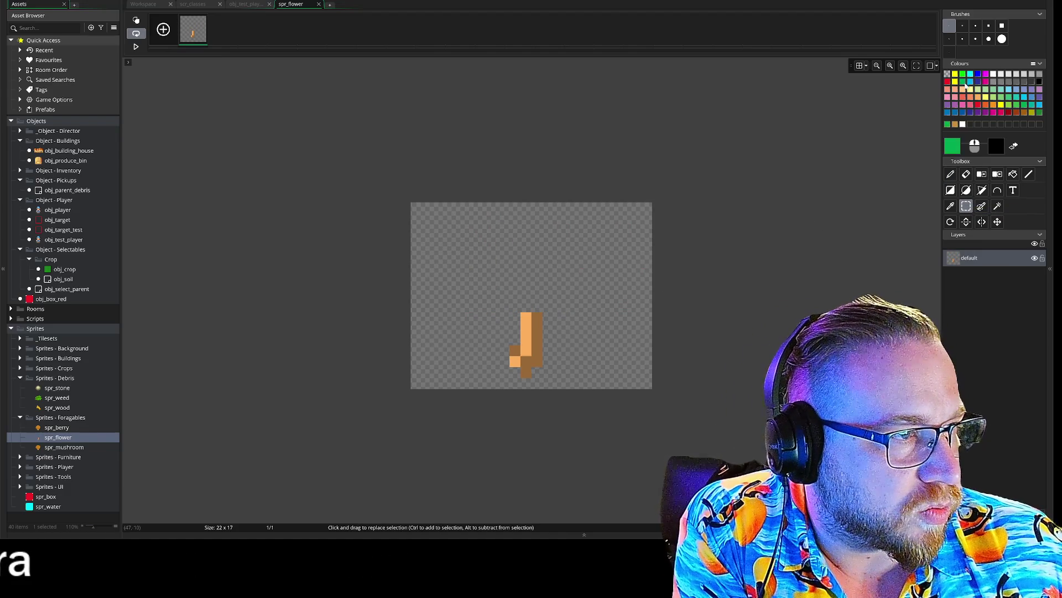
Step: Set the drawing colour to bright green 29CC4F and recolour the orange stem with it
{"action": "left_click", "coordinate": [1038, 112]}
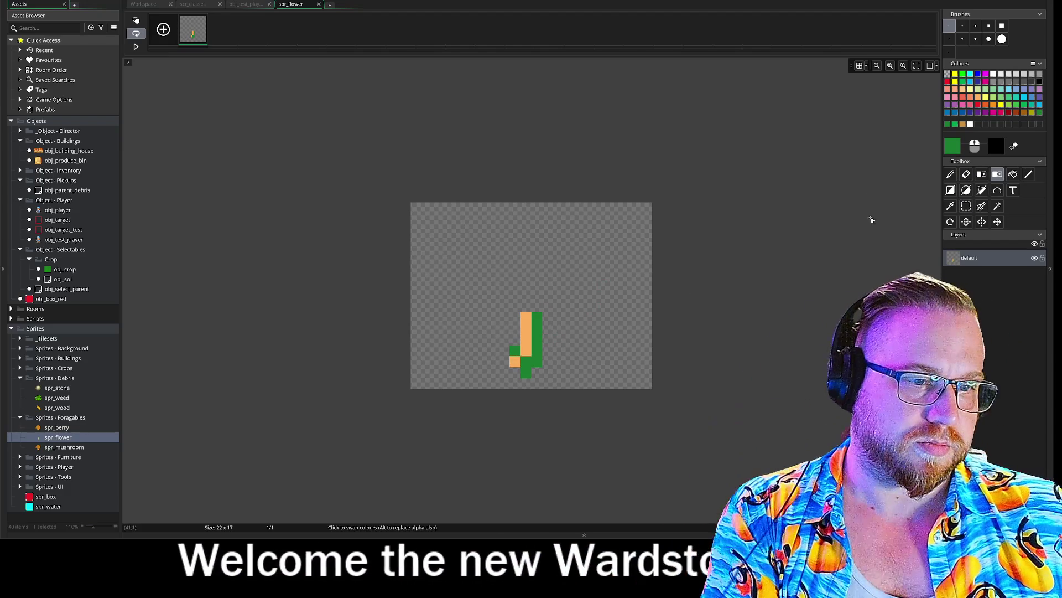
{"action": "left_click", "coordinate": [955, 150]}
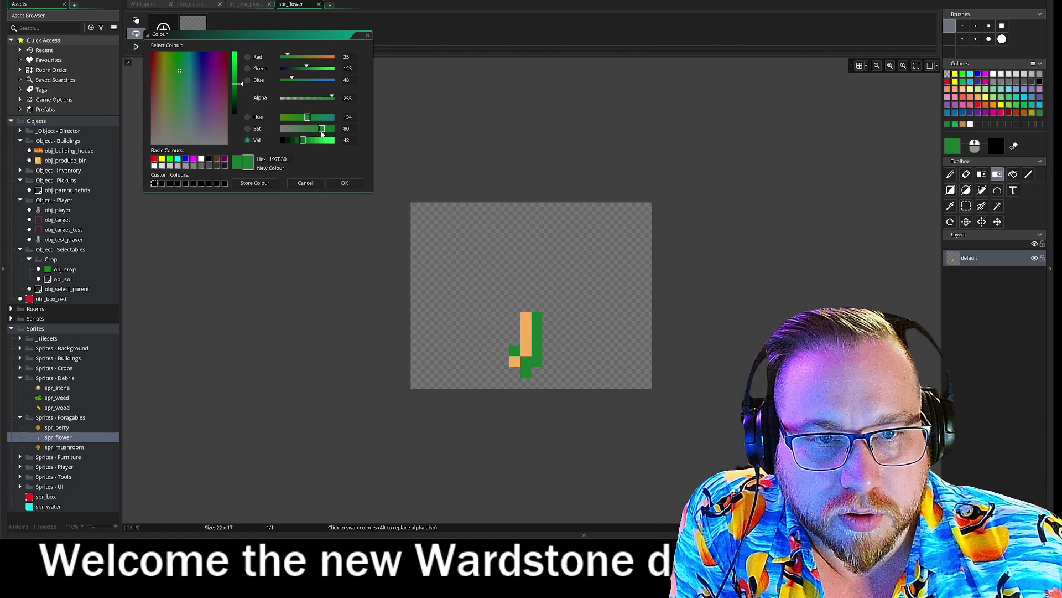
{"action": "left_click", "coordinate": [325, 141]}
{"action": "left_click", "coordinate": [344, 183]}
{"action": "left_click", "coordinate": [526, 327]}
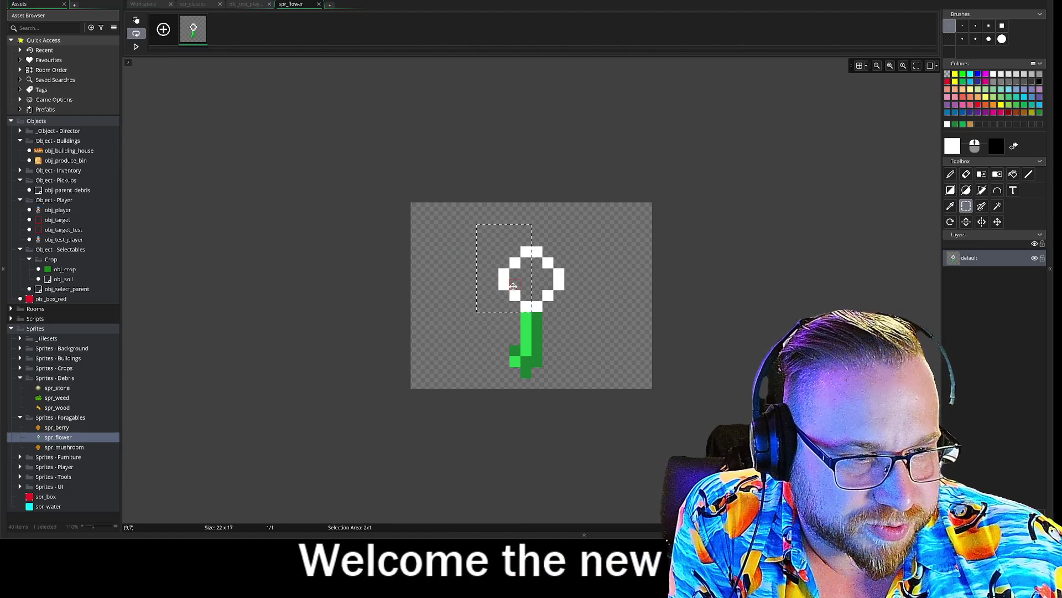
Step: Shift the flower head's right half one pixel and fill the head with white
{"action": "mouse_move", "coordinate": [587, 246]}
{"action": "left_mouse_down"}
{"action": "mouse_move", "coordinate": [531, 312]}
{"action": "mouse_move", "coordinate": [564, 285]}
{"action": "left_mouse_up"}
{"action": "left_click", "coordinate": [633, 284]}
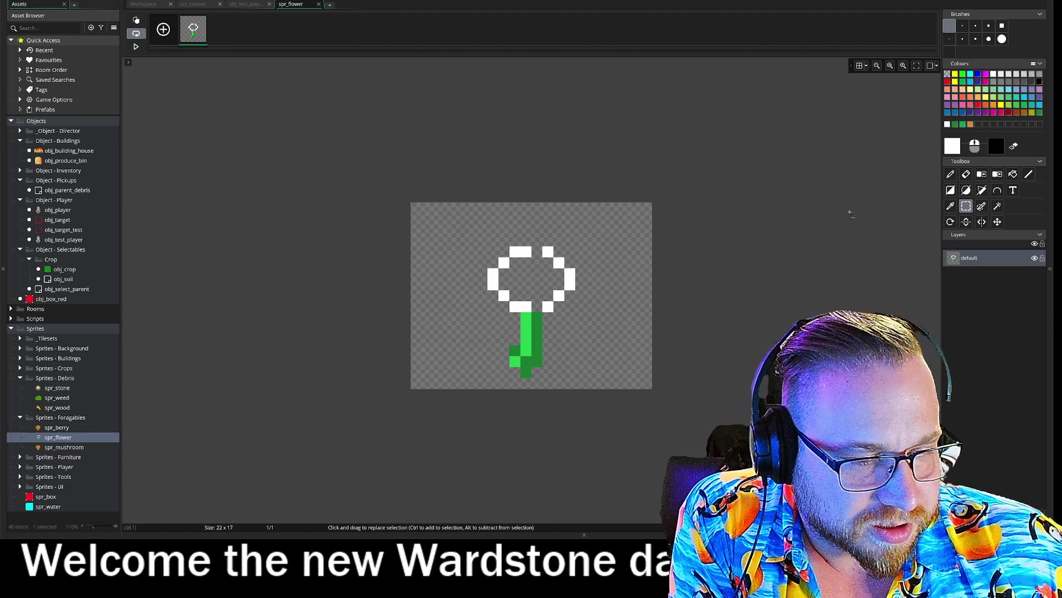
{"action": "left_click", "coordinate": [950, 175]}
{"action": "left_click", "coordinate": [536, 307]}
{"action": "left_click", "coordinate": [537, 251]}
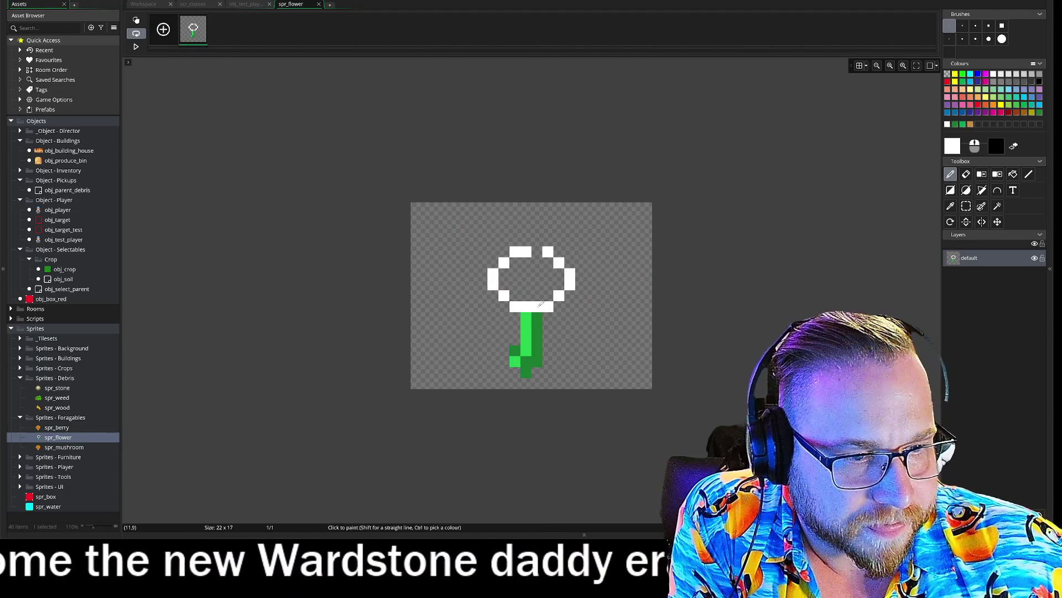
{"action": "mouse_move", "coordinate": [525, 263]}
{"action": "left_mouse_down"}
{"action": "mouse_move", "coordinate": [504, 285]}
{"action": "mouse_move", "coordinate": [540, 261]}
{"action": "mouse_move", "coordinate": [548, 295]}
{"action": "mouse_move", "coordinate": [530, 291]}
{"action": "left_mouse_up"}
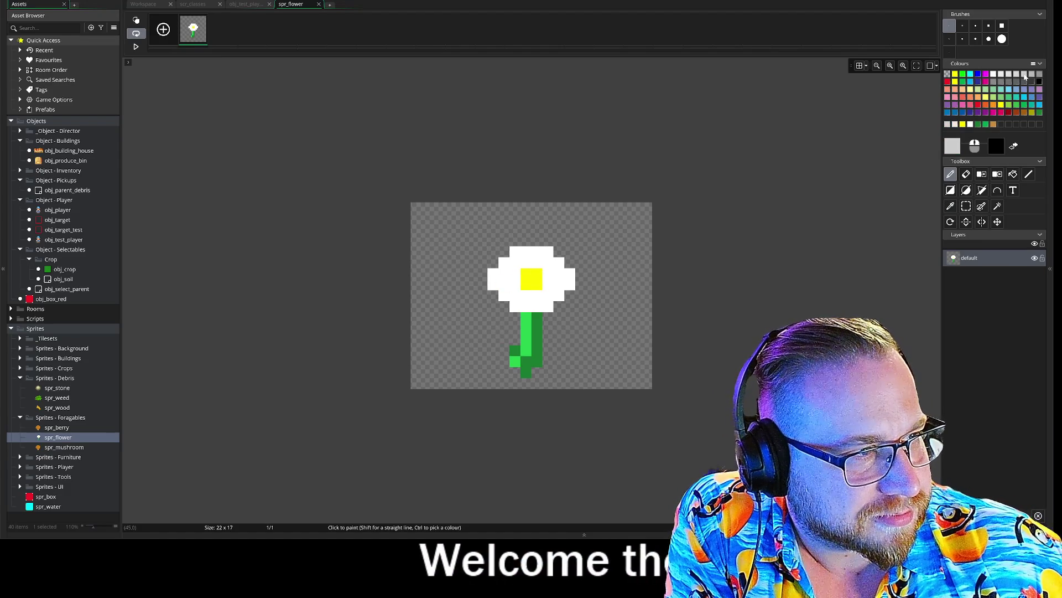
Step: Shade the petals' right, upper and lower edges with light grey pixels
{"action": "left_click", "coordinate": [993, 82]}
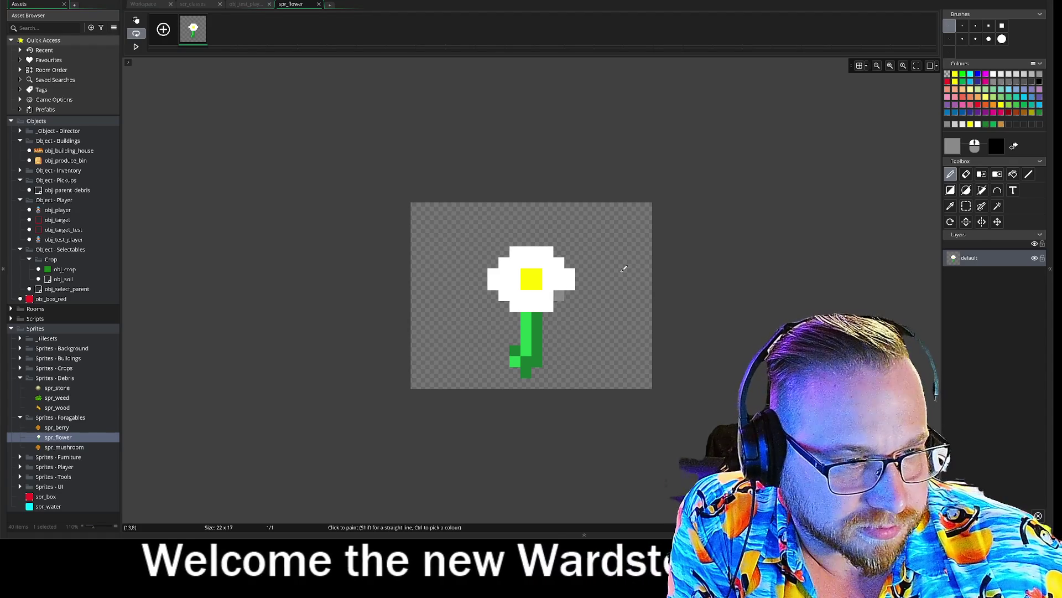
{"action": "left_click", "coordinate": [564, 300], "text": "ctrl"}
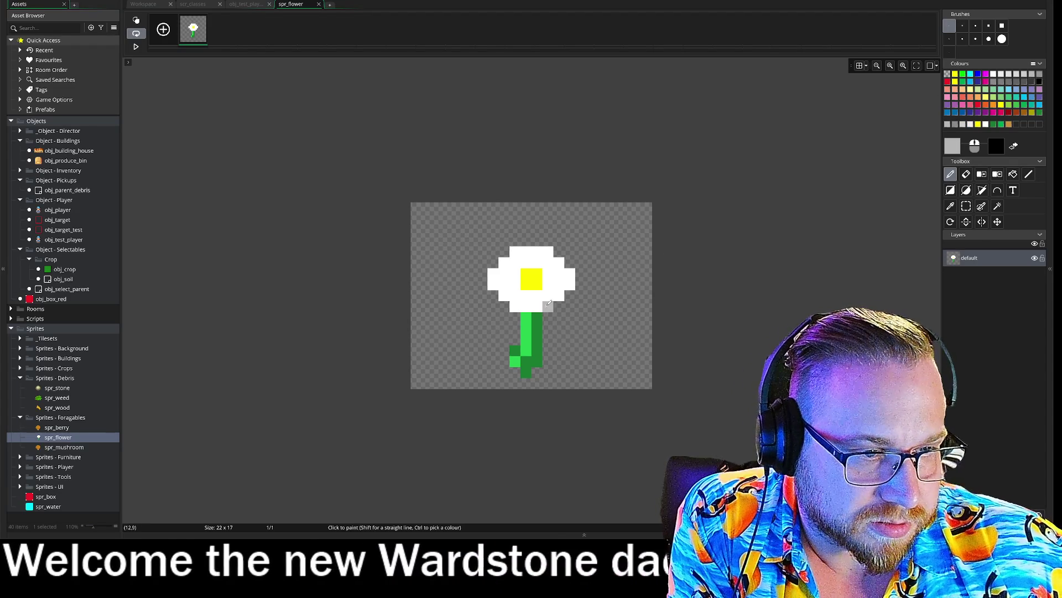
{"action": "left_click_drag", "start_coordinate": [571, 284], "coordinate": [541, 305]}
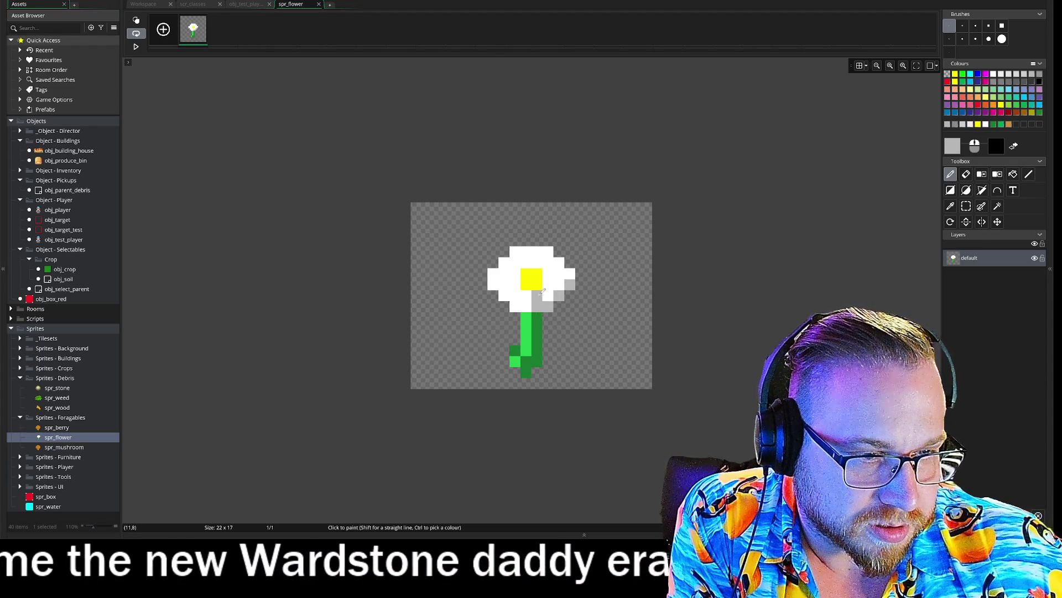
{"action": "left_click", "coordinate": [537, 263]}
{"action": "left_click", "coordinate": [548, 251]}
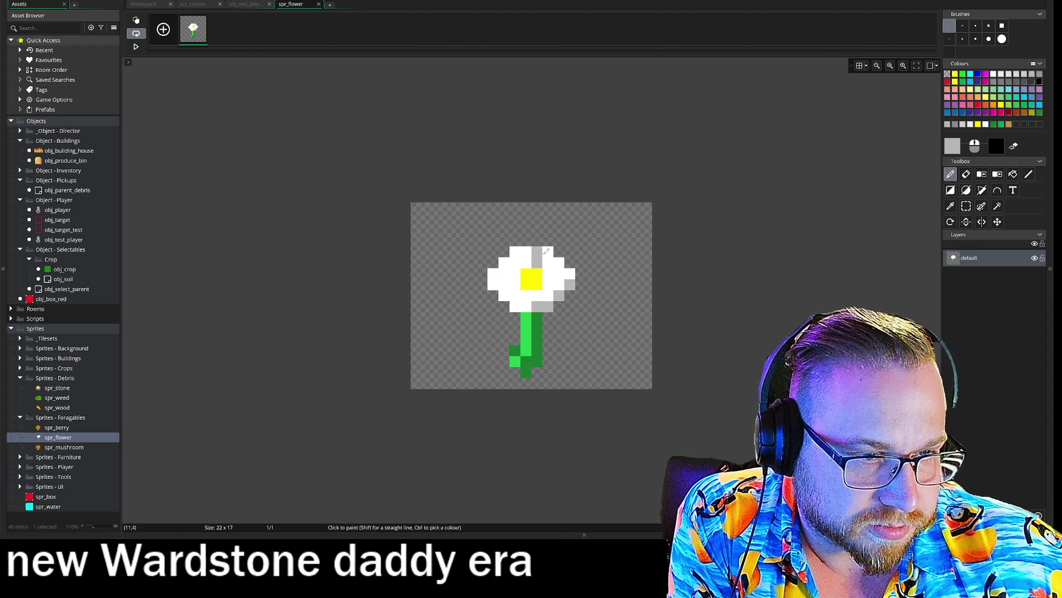
{"action": "left_click", "coordinate": [504, 295]}
{"action": "left_click", "coordinate": [515, 296]}
{"action": "left_click", "coordinate": [525, 296]}
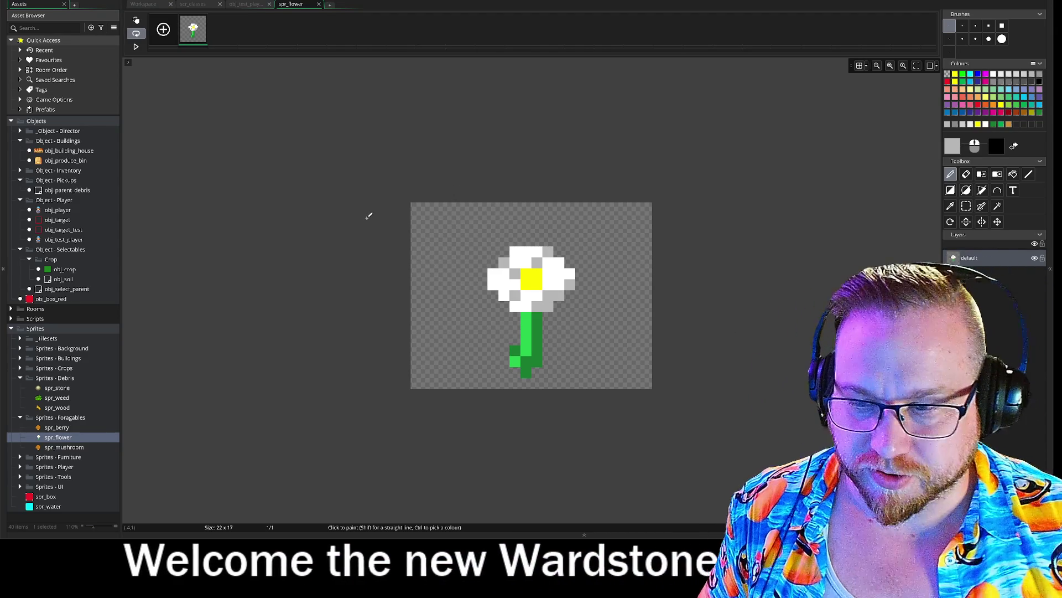
Step: Close the spr_flower image tab and open spr_berry's image in the pixel editor
{"action": "left_click", "coordinate": [318, 4]}
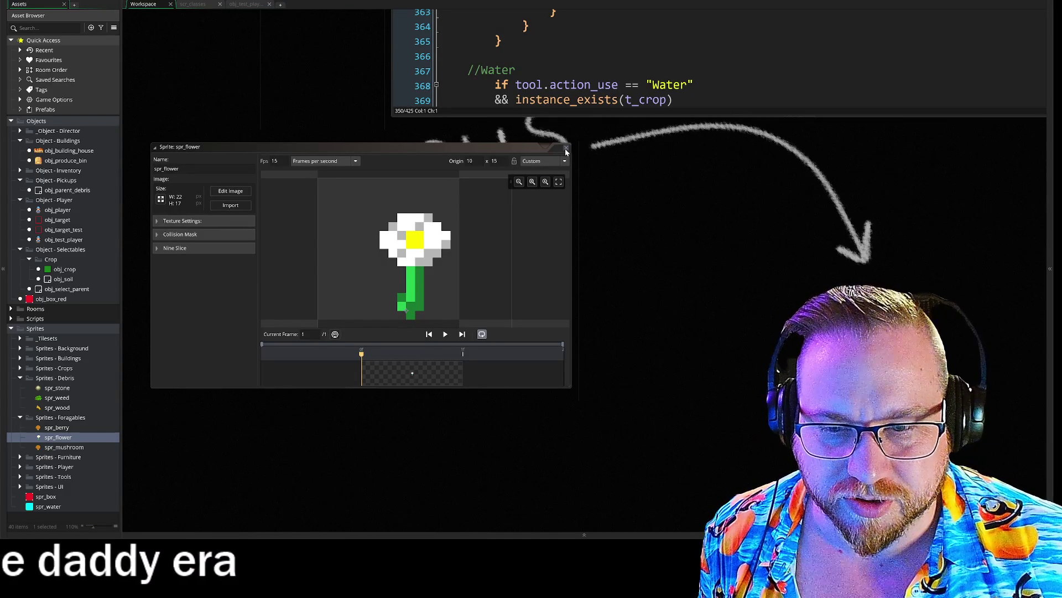
{"action": "double_click", "coordinate": [55, 427]}
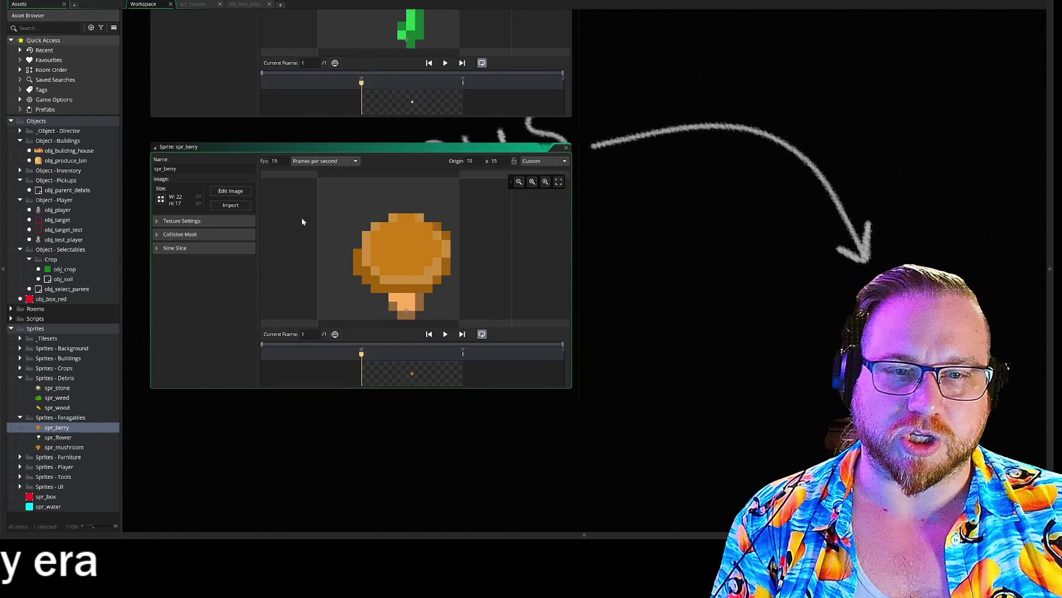
{"action": "left_click", "coordinate": [235, 193]}
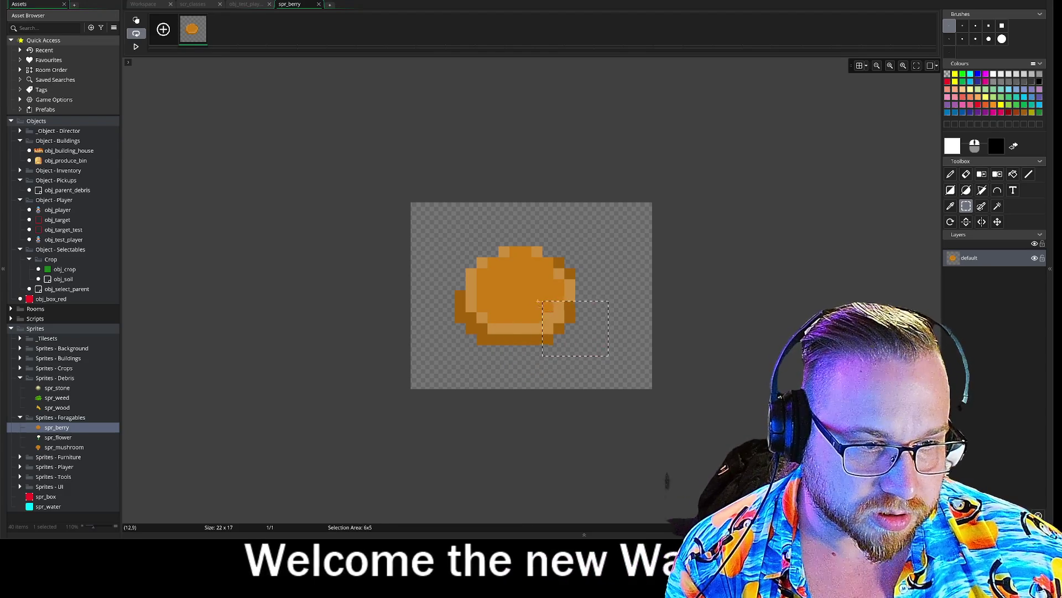
Step: Move blocks of the berry's lower pixels with rectangle select, undoing one attempt
{"action": "mouse_move", "coordinate": [597, 345]}
{"action": "left_mouse_down"}
{"action": "mouse_move", "coordinate": [509, 280]}
{"action": "mouse_move", "coordinate": [570, 237]}
{"action": "mouse_move", "coordinate": [576, 280]}
{"action": "mouse_move", "coordinate": [543, 271]}
{"action": "left_mouse_up"}
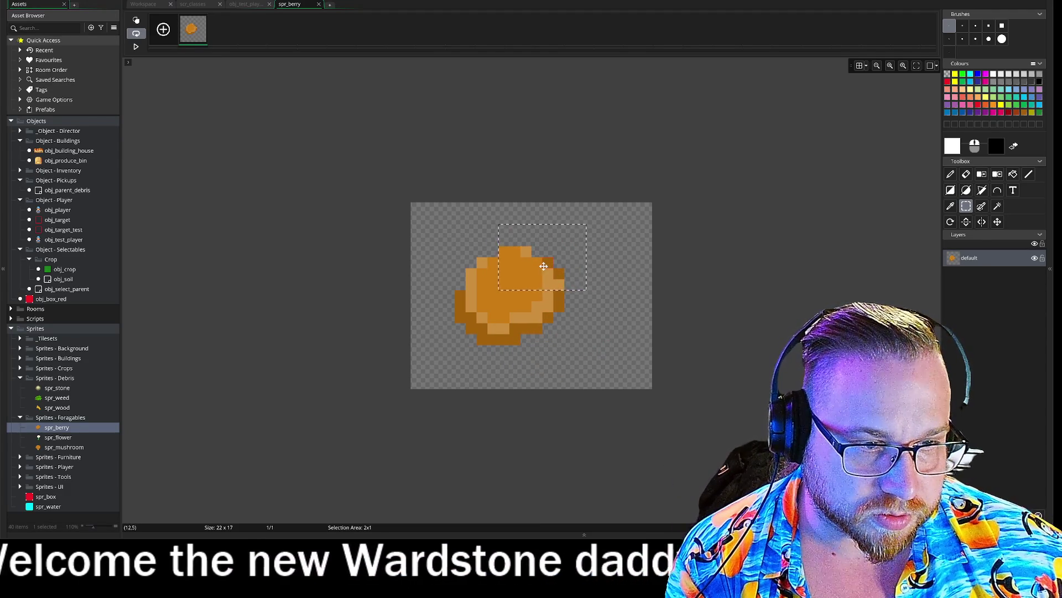
{"action": "left_click", "coordinate": [452, 237]}
{"action": "key", "text": "ctrl+z"}
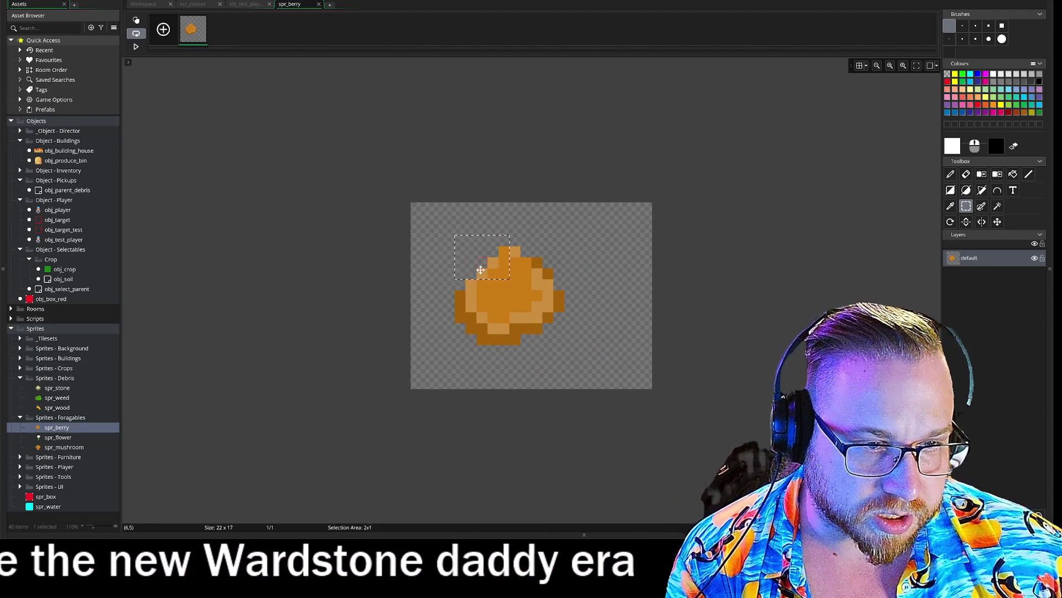
{"action": "mouse_move", "coordinate": [436, 308]}
{"action": "left_mouse_down"}
{"action": "mouse_move", "coordinate": [512, 381]}
{"action": "mouse_move", "coordinate": [499, 325]}
{"action": "left_mouse_up"}
{"action": "left_click", "coordinate": [499, 324]}
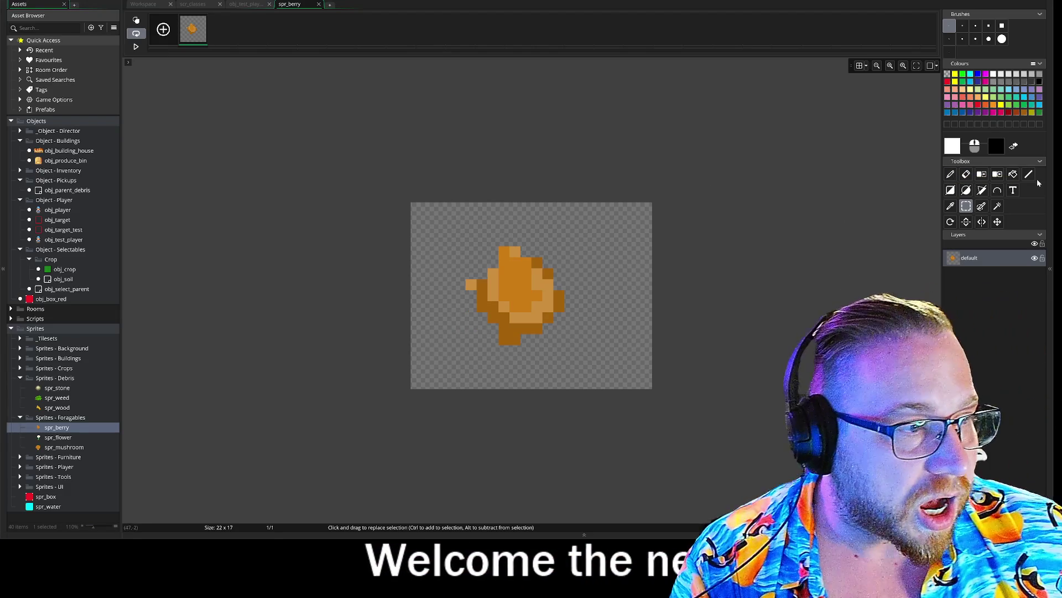
Step: Erase the berry's stray left-edge, bottom-left and top-row pixels
{"action": "left_click", "coordinate": [966, 174]}
{"action": "left_click", "coordinate": [471, 284]}
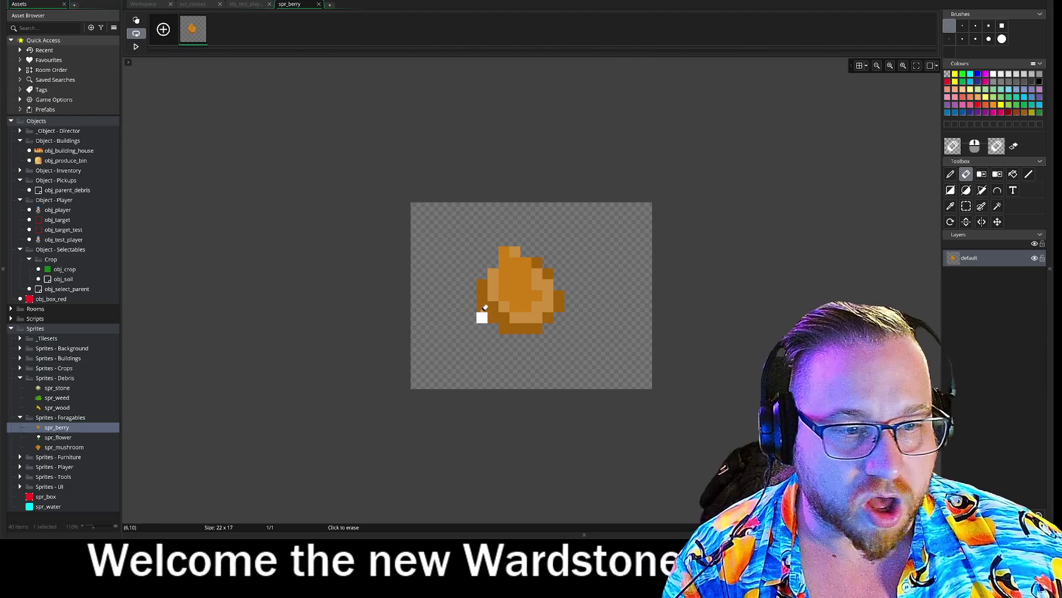
{"action": "left_click", "coordinate": [502, 325]}
{"action": "left_click_drag", "start_coordinate": [503, 249], "coordinate": [524, 249]}
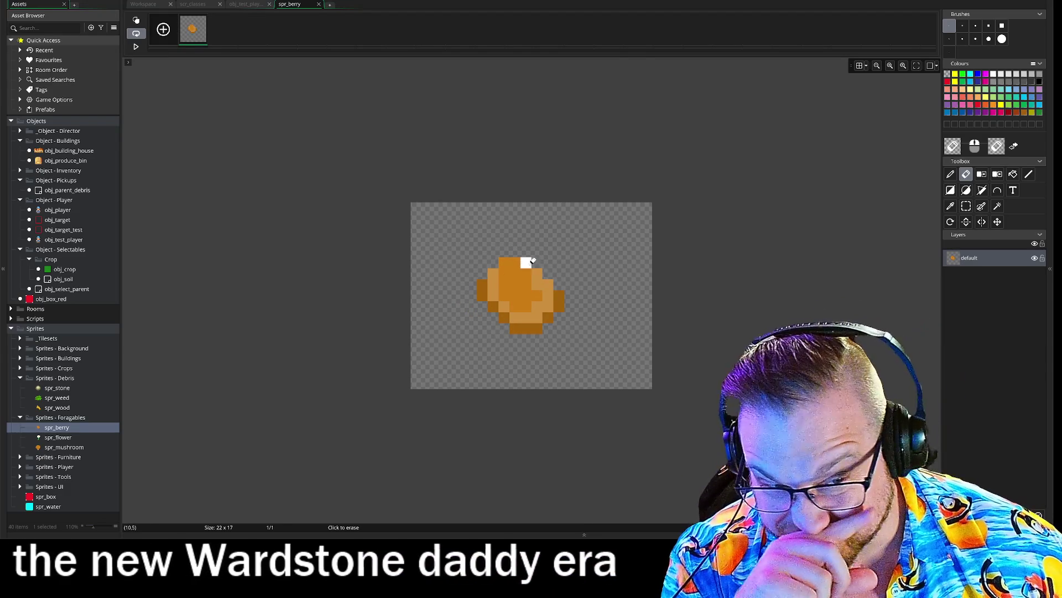
{"action": "left_click", "coordinate": [966, 206]}
{"action": "mouse_move", "coordinate": [465, 236]}
{"action": "left_mouse_down"}
{"action": "mouse_move", "coordinate": [500, 281]}
{"action": "mouse_move", "coordinate": [515, 282]}
{"action": "left_mouse_up"}
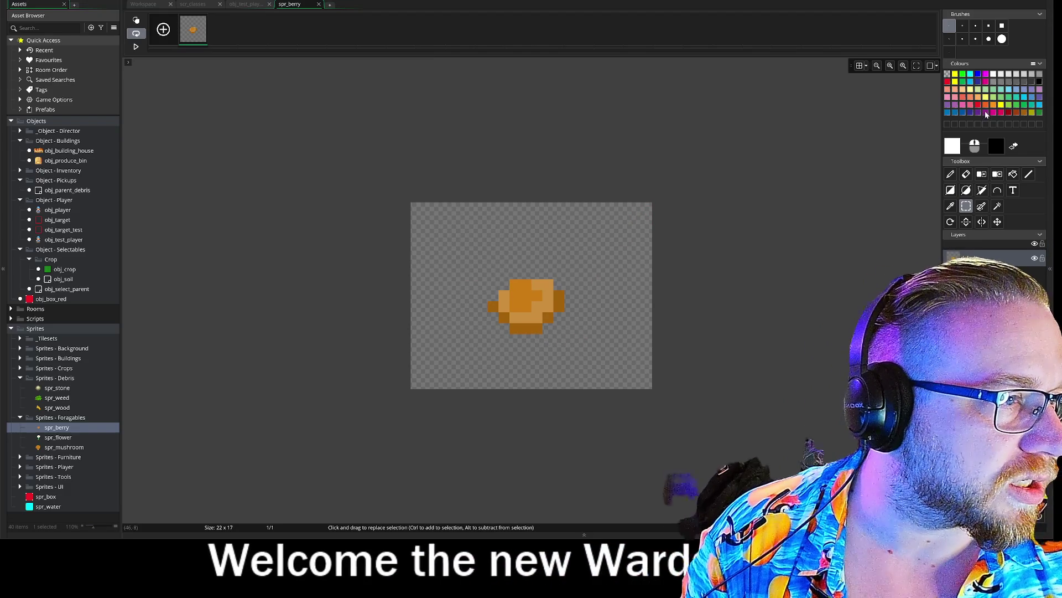
Step: Recolour the berry's outline purple and adjust the colour to a light pink
{"action": "left_click", "coordinate": [985, 111]}
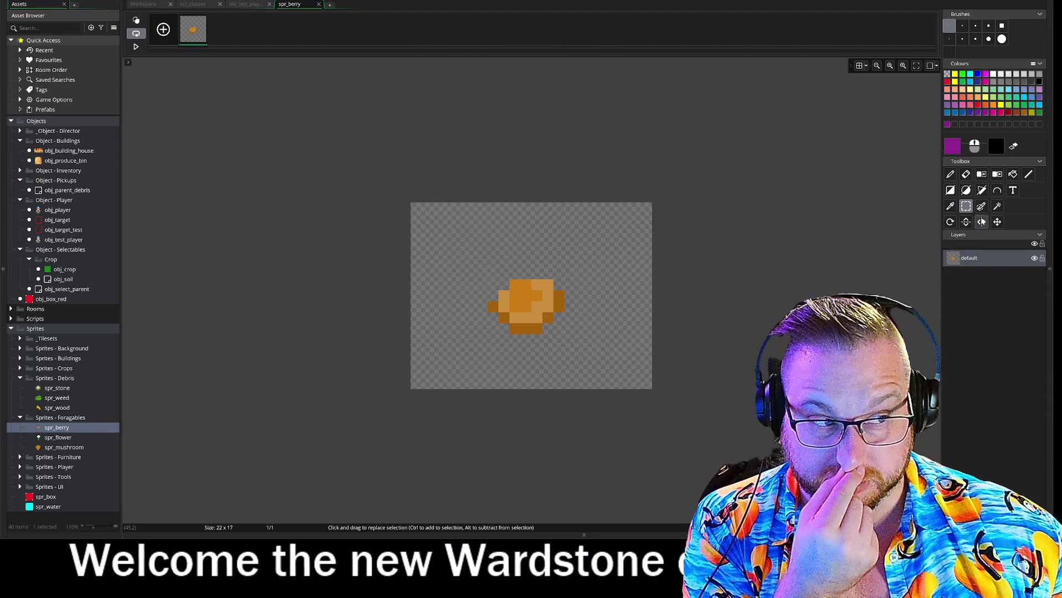
{"action": "left_click", "coordinate": [997, 175]}
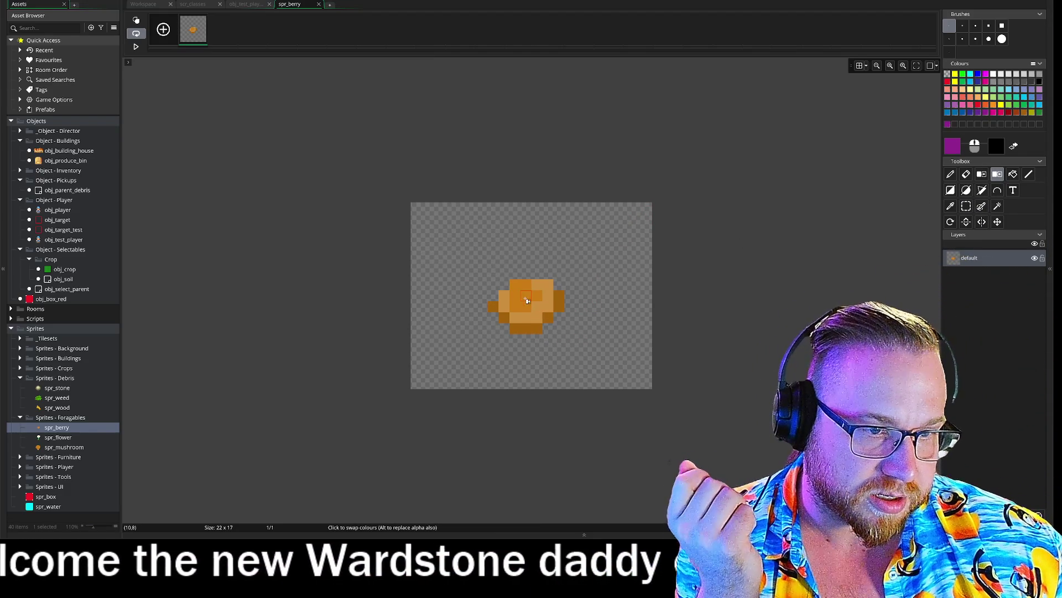
{"action": "left_click", "coordinate": [523, 293]}
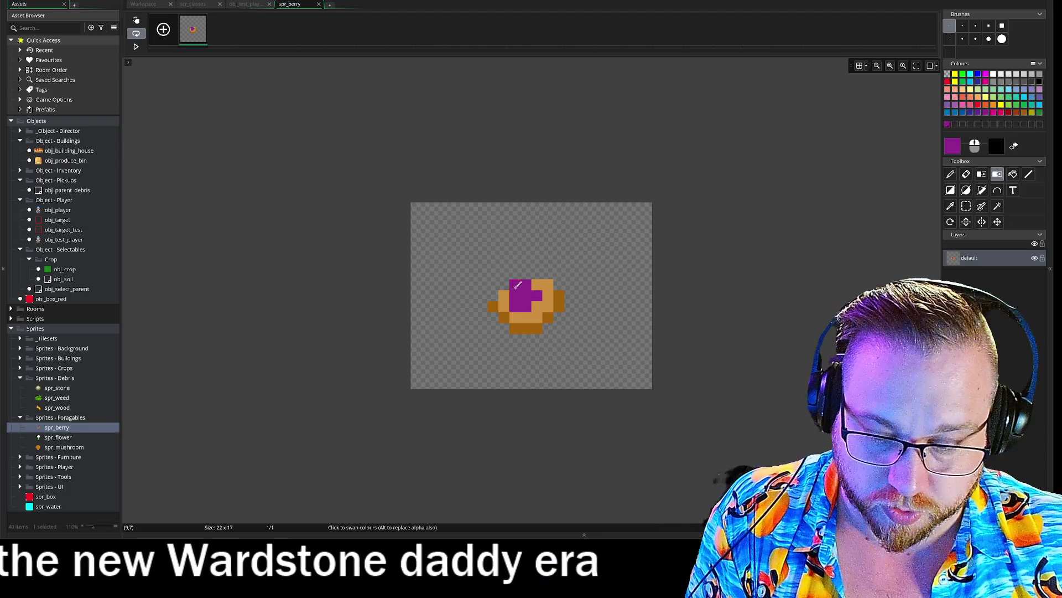
{"action": "key", "text": "ctrl+z"}
{"action": "left_click", "coordinate": [551, 315]}
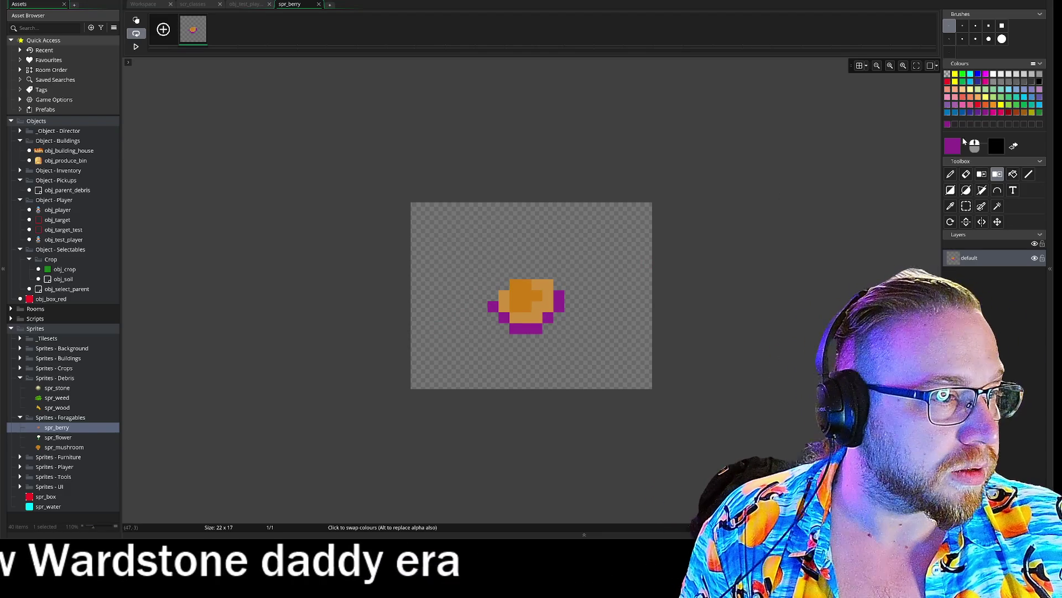
{"action": "double_click", "coordinate": [952, 145]}
{"action": "left_click_drag", "start_coordinate": [317, 128], "coordinate": [307, 128]}
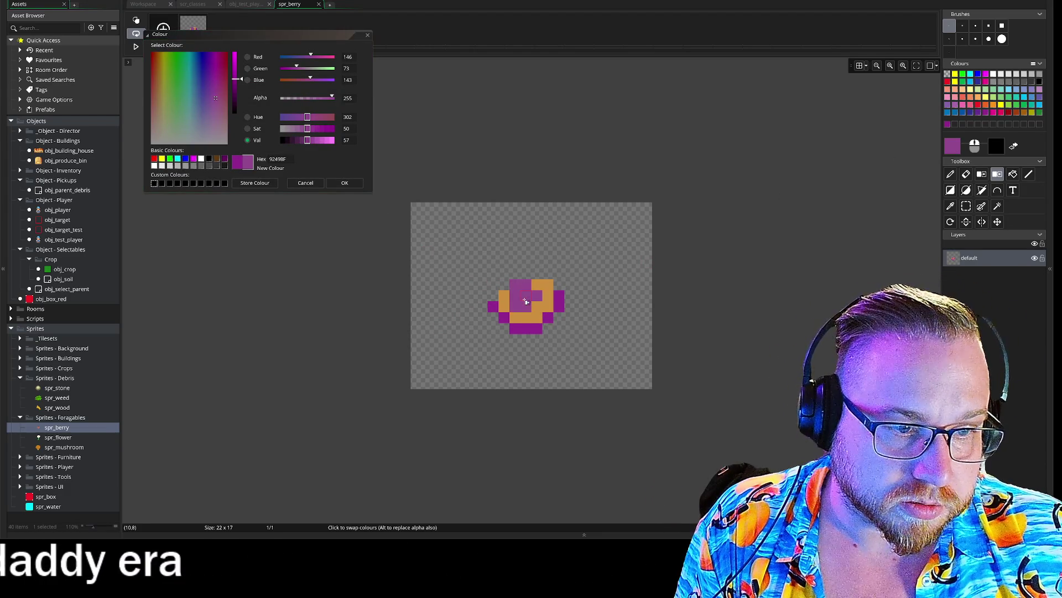
{"action": "left_click", "coordinate": [326, 141]}
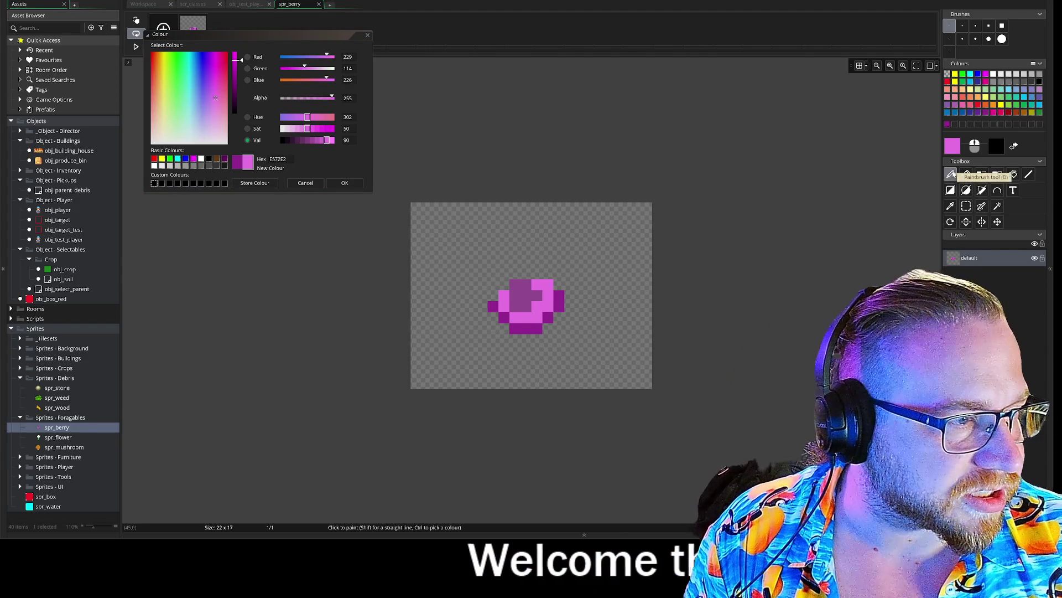
Step: Paint darker purple along the berry's edges and top, undoing the extra top row
{"action": "left_click", "coordinate": [952, 207]}
{"action": "left_click", "coordinate": [558, 299]}
{"action": "left_click", "coordinate": [950, 175]}
{"action": "left_click_drag", "start_coordinate": [493, 293], "coordinate": [492, 310]}
{"action": "left_click", "coordinate": [559, 283]}
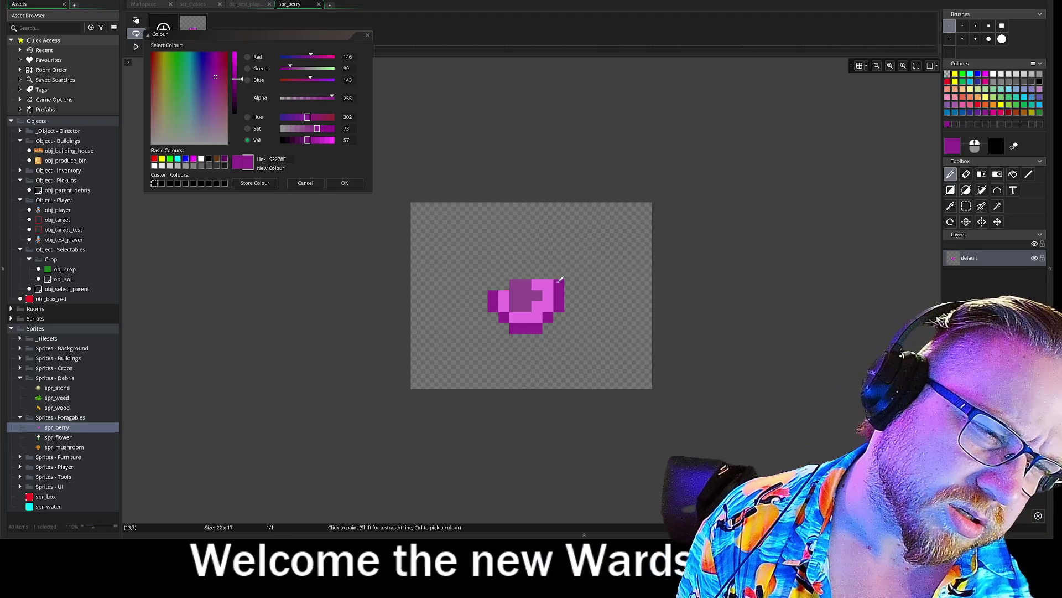
{"action": "left_click", "coordinate": [547, 284]}
{"action": "left_click", "coordinate": [520, 284]}
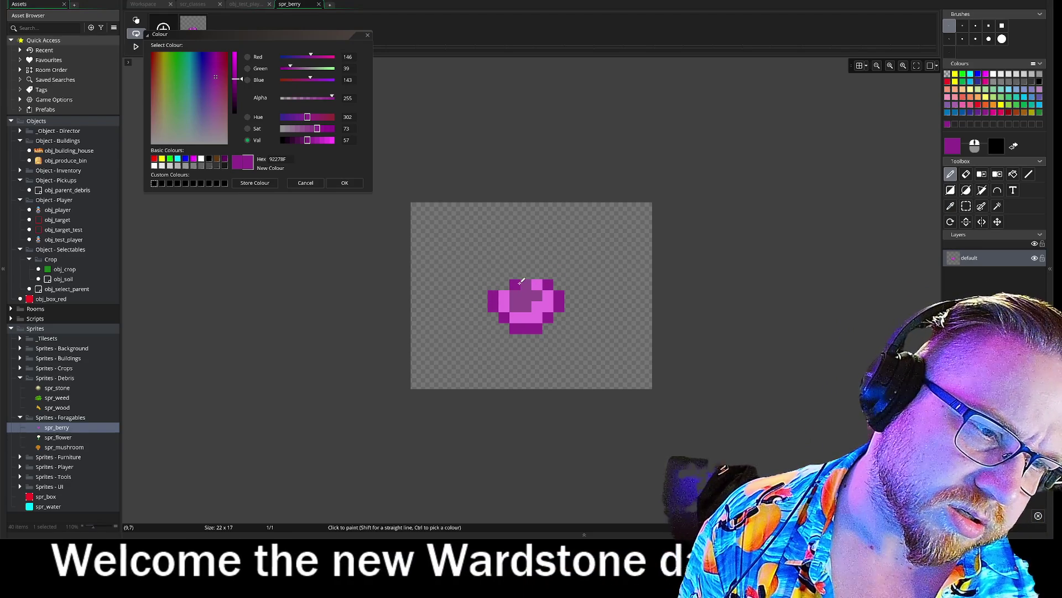
{"action": "left_click_drag", "start_coordinate": [515, 273], "coordinate": [536, 272]}
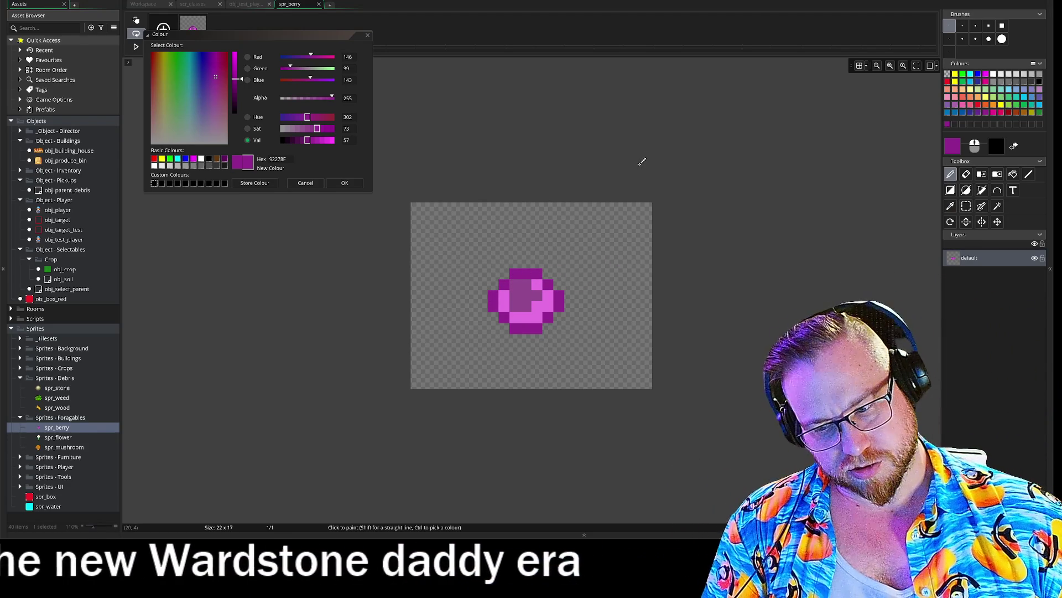
{"action": "key", "text": "ctrl+z"}
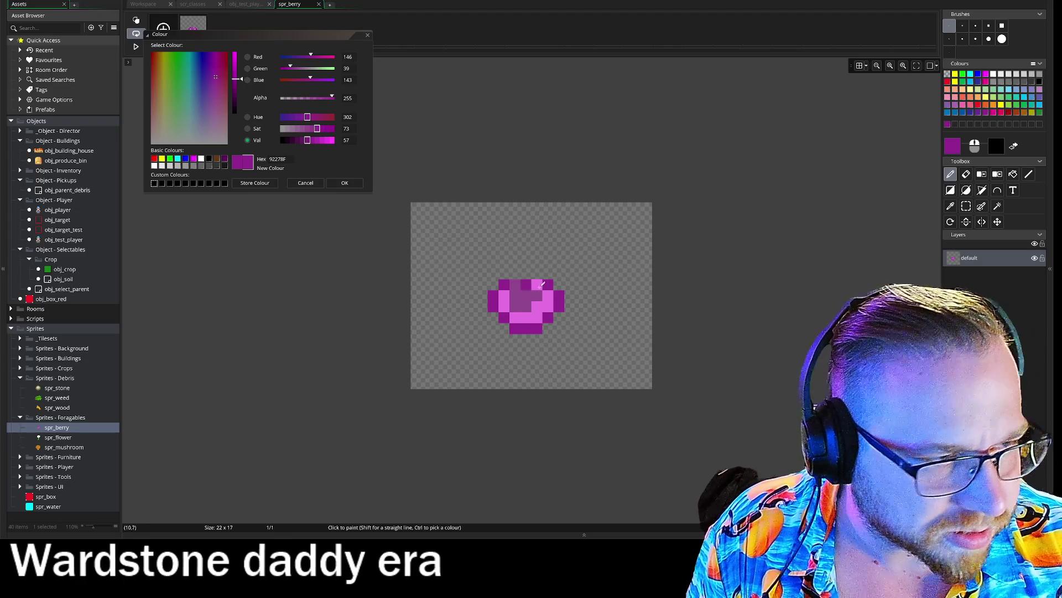
Step: Replace the berry's centre pixels with dark purple and the light-pink pixels with black
{"action": "key", "text": "i"}
{"action": "left_click", "coordinate": [498, 283]}
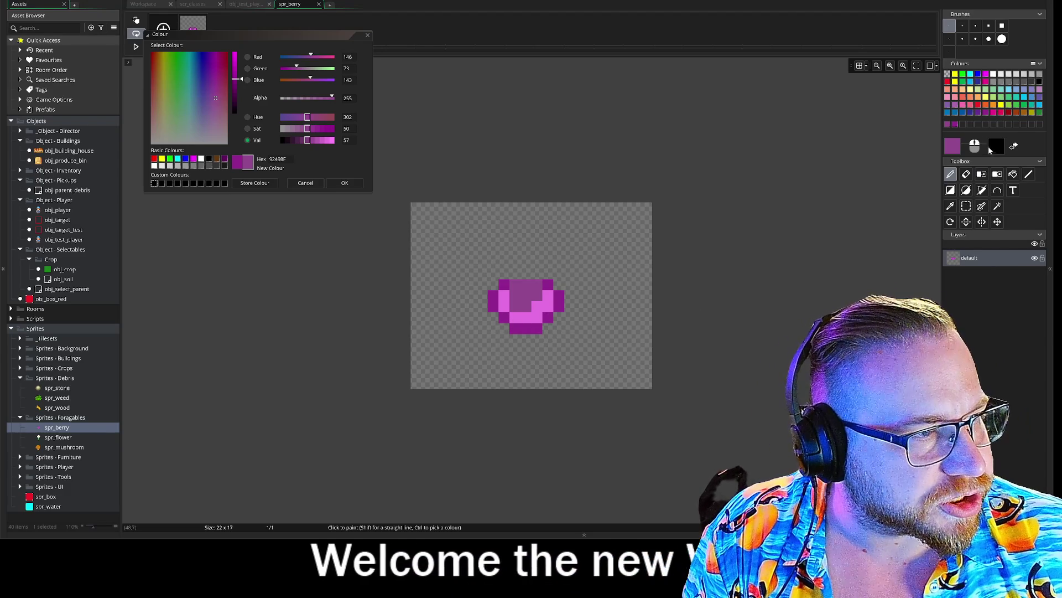
{"action": "left_click", "coordinate": [1014, 146]}
{"action": "left_click", "coordinate": [998, 173]}
{"action": "left_click", "coordinate": [526, 292]}
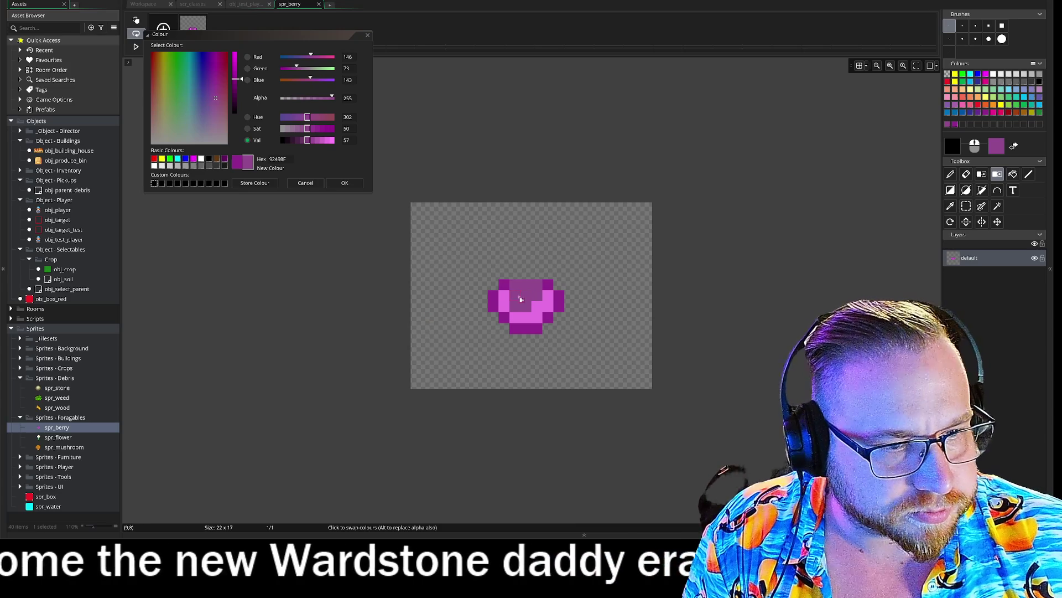
{"action": "left_click", "coordinate": [521, 299]}
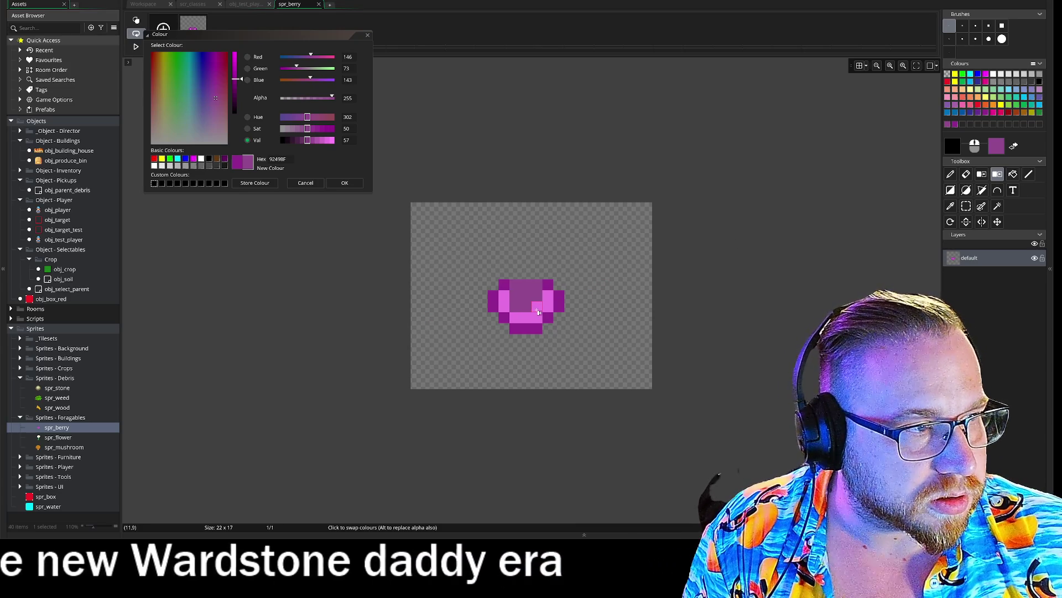
{"action": "left_click", "coordinate": [539, 312]}
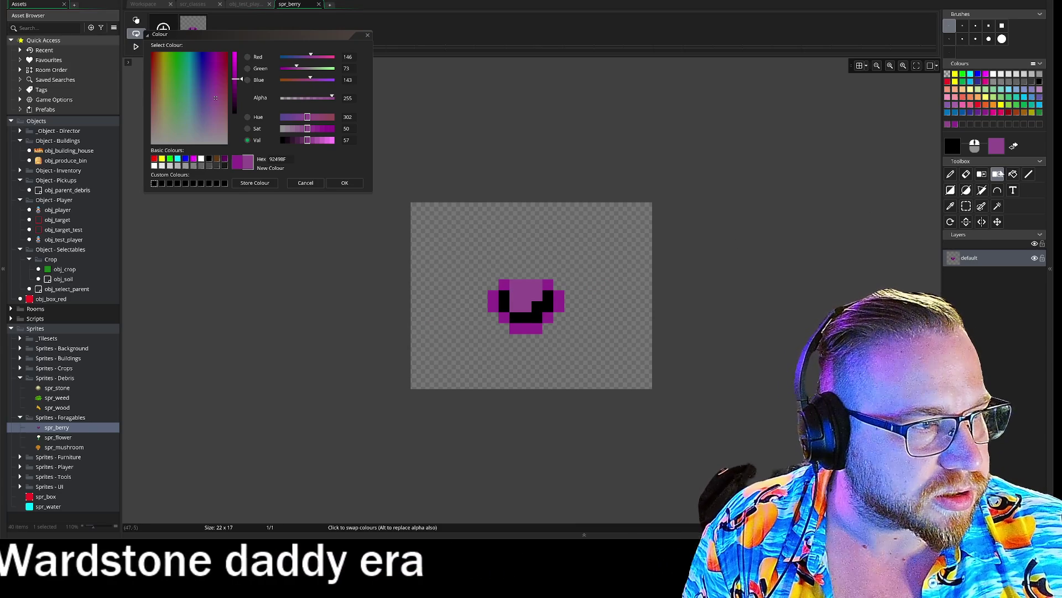
Step: Brighten the purple to value 80 and recolour the berry's black pixels with it
{"action": "left_click", "coordinate": [948, 124]}
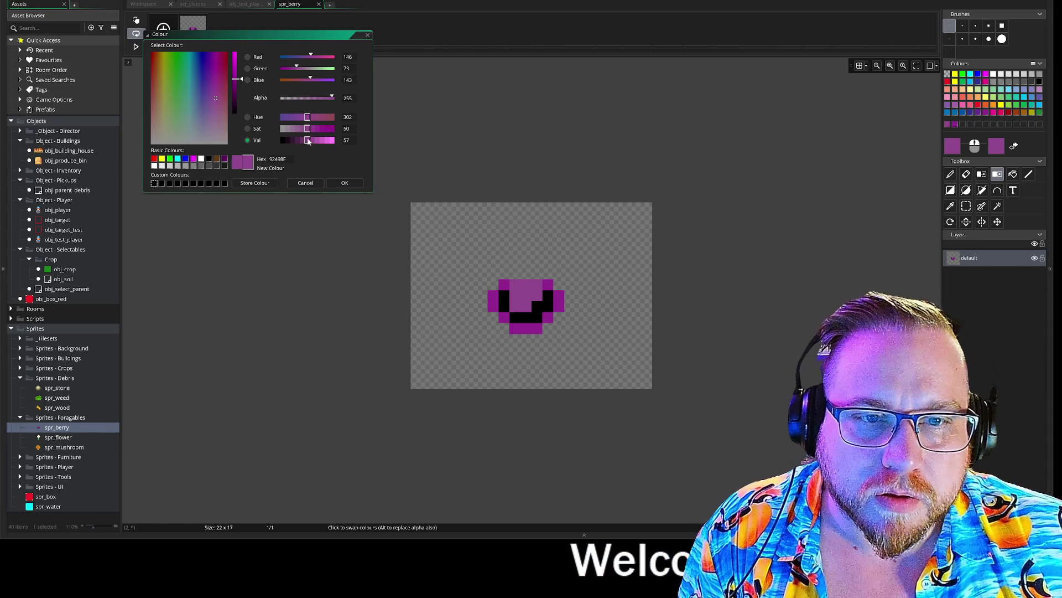
{"action": "left_click_drag", "start_coordinate": [308, 141], "coordinate": [323, 145]}
{"action": "left_click", "coordinate": [345, 183]}
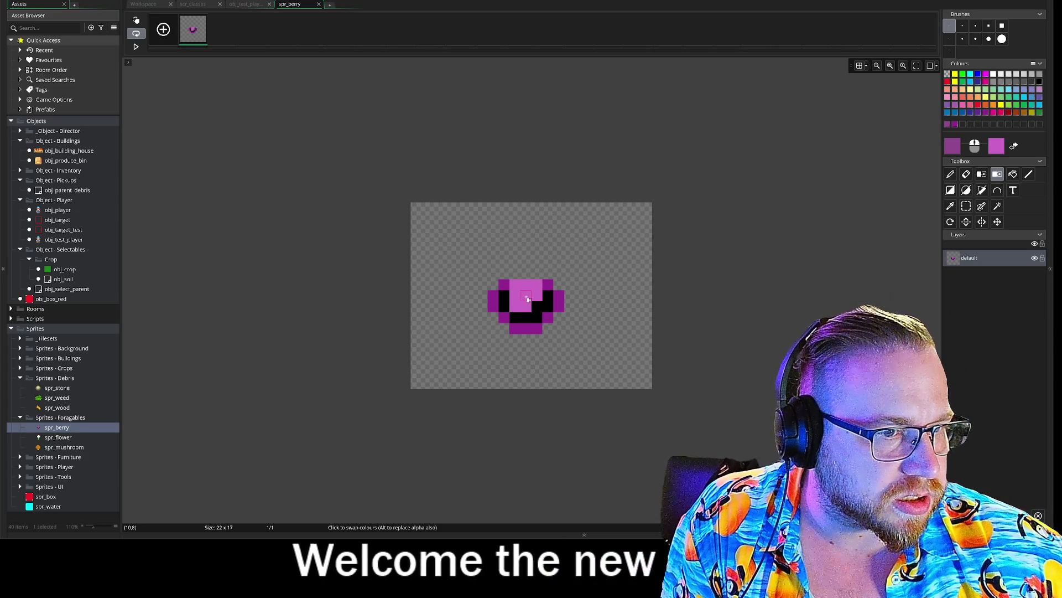
{"action": "left_click", "coordinate": [536, 305]}
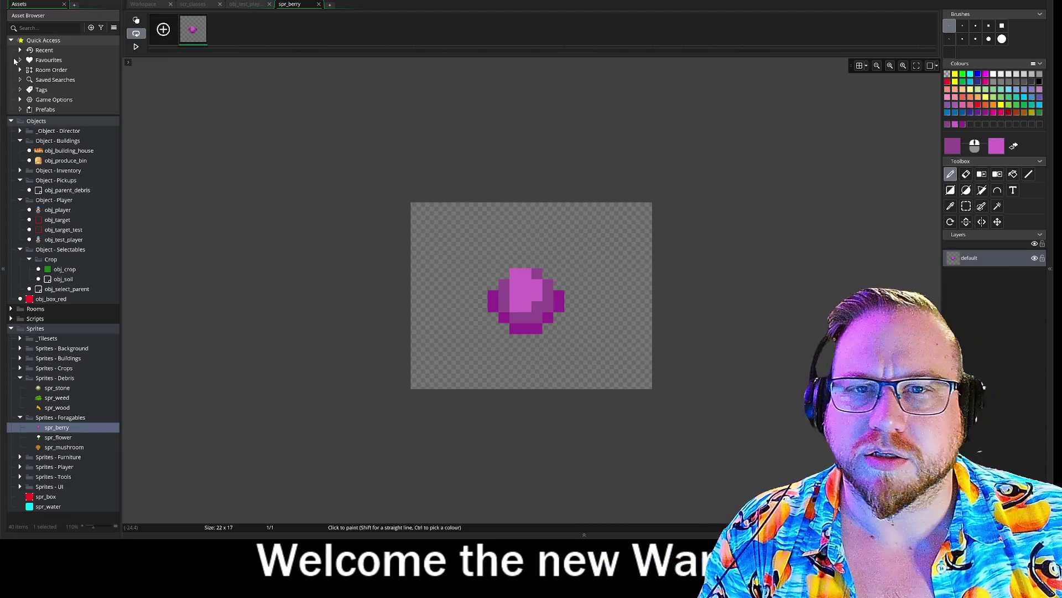
Step: Move the spr_berry origin up to y 12, then reopen the berry image for editing
{"action": "left_click", "coordinate": [319, 4]}
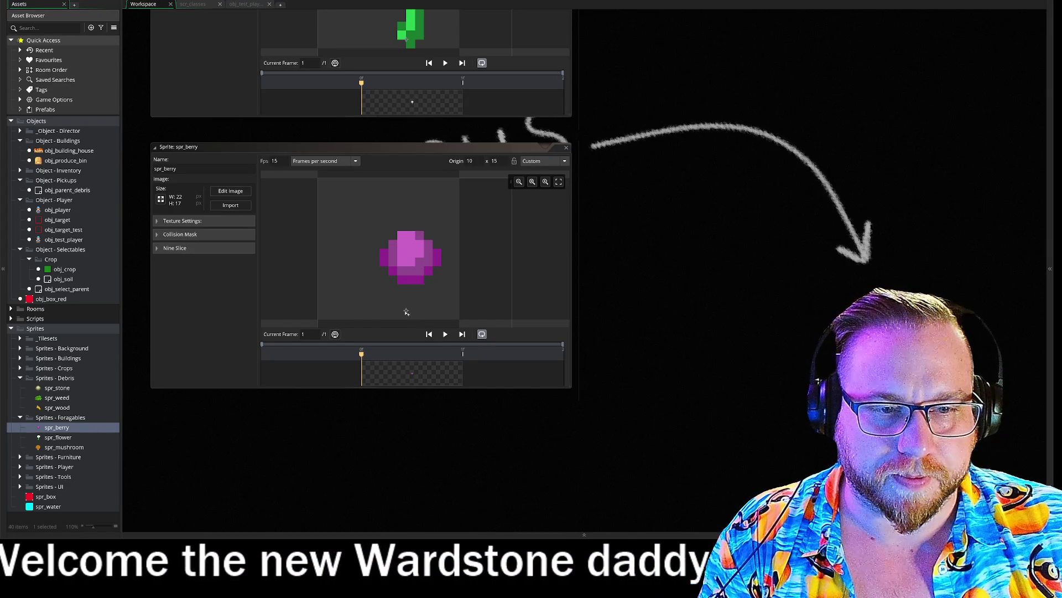
{"action": "left_click_drag", "start_coordinate": [407, 311], "coordinate": [407, 283]}
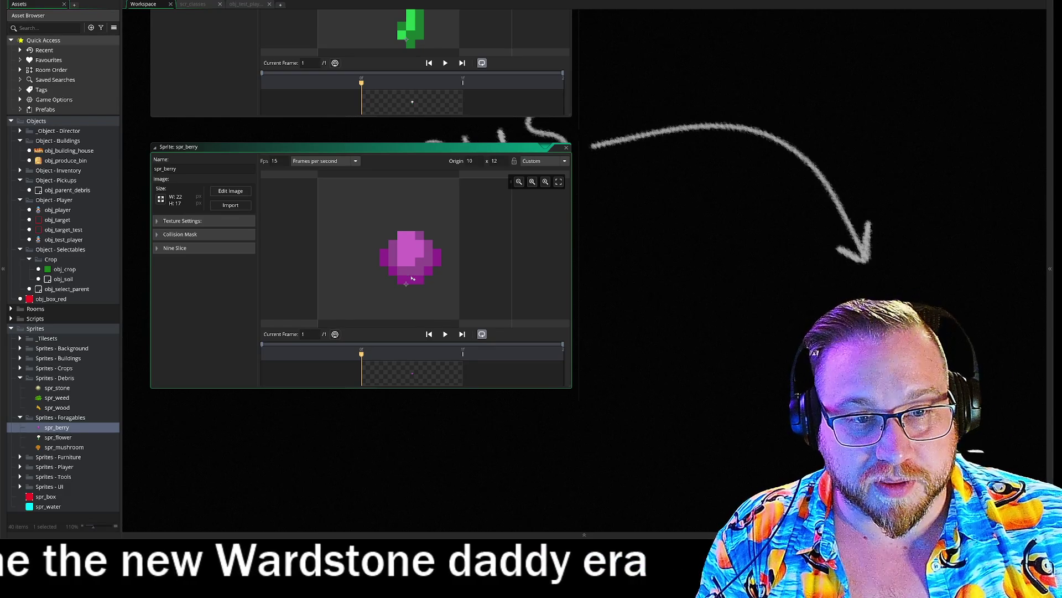
{"action": "left_click", "coordinate": [230, 191]}
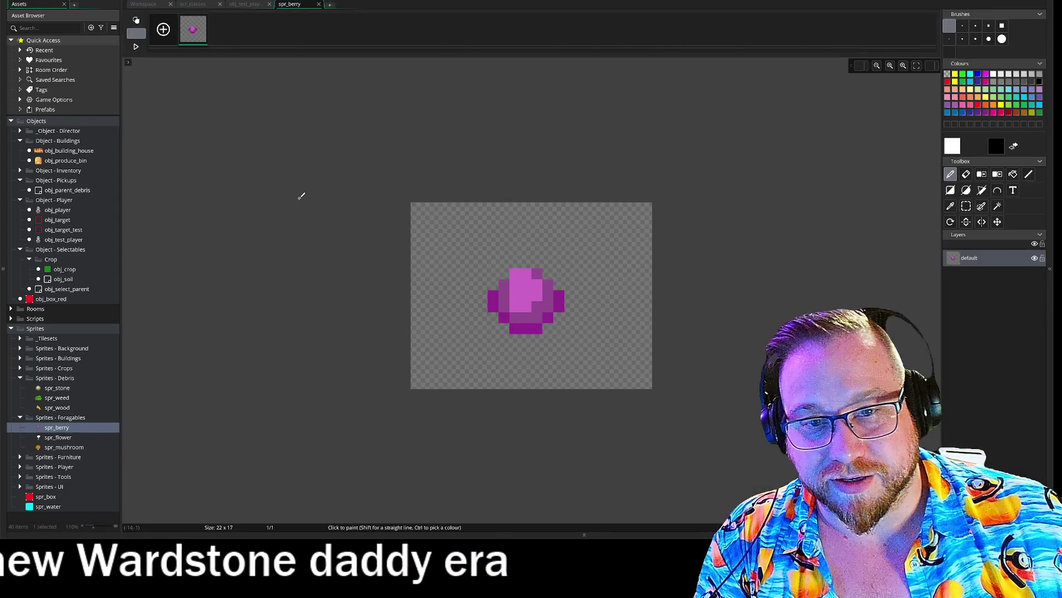
Step: Select the berry, shift it up-left, and stamp a second copy lower-left as a brush
{"action": "left_click", "coordinate": [966, 206]}
{"action": "left_click_drag", "start_coordinate": [477, 258], "coordinate": [587, 345]}
{"action": "left_click_drag", "start_coordinate": [526, 301], "coordinate": [517, 290]}
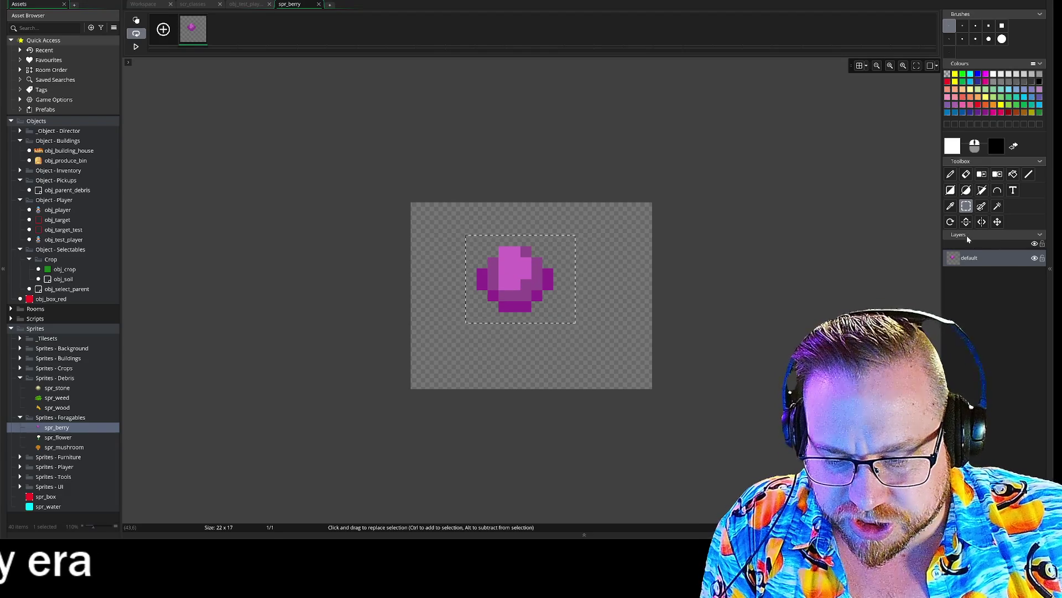
{"action": "key", "text": "ctrl+b"}
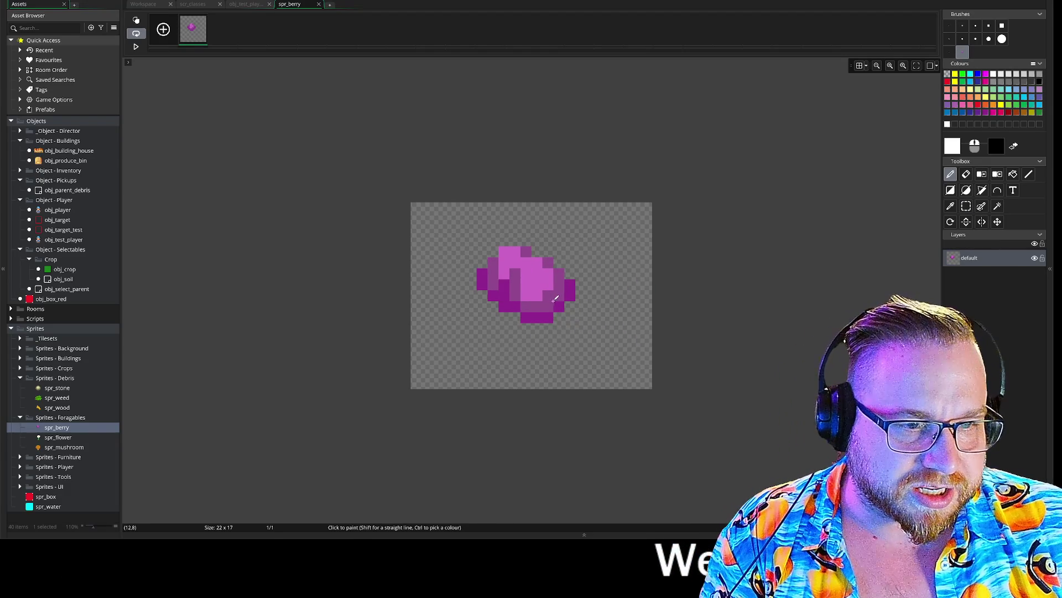
{"action": "left_click", "coordinate": [509, 319]}
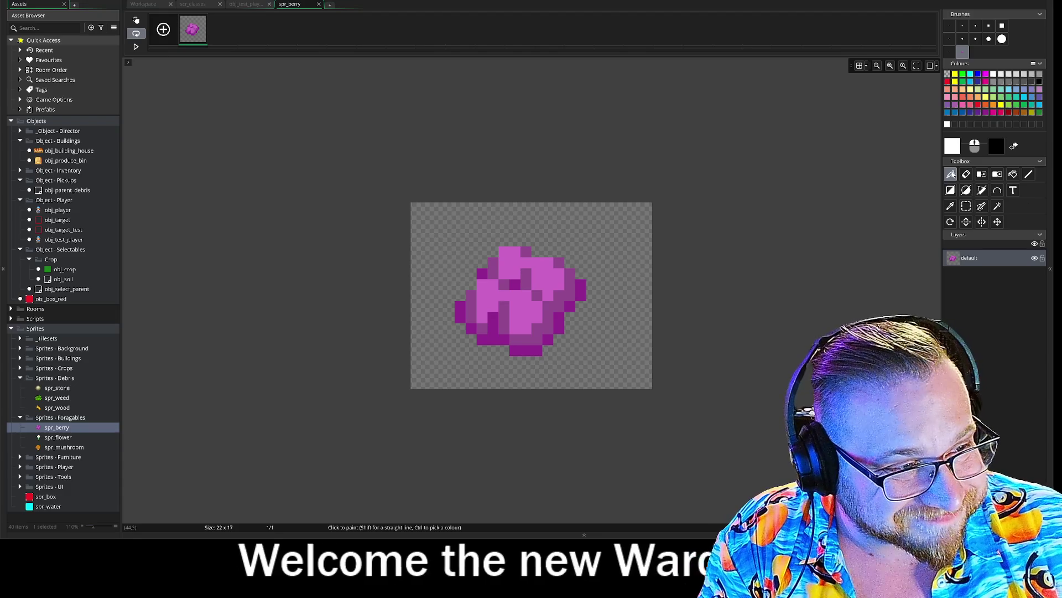
Step: Paint dark purple shading between and above the berries, trimming stray corner pixels
{"action": "left_click", "coordinate": [492, 321], "text": "ctrl"}
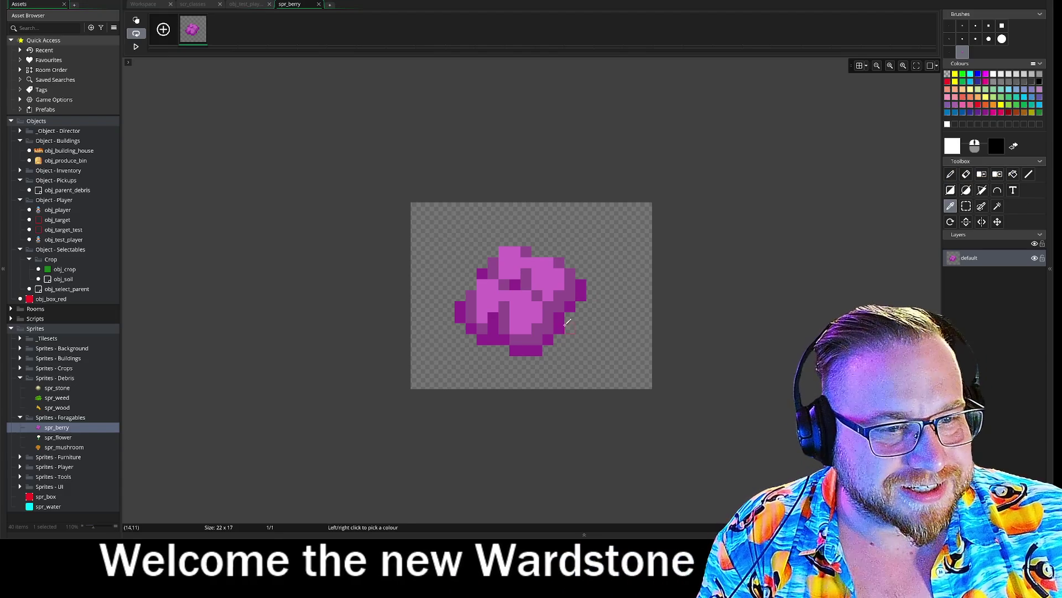
{"action": "left_click", "coordinate": [950, 175]}
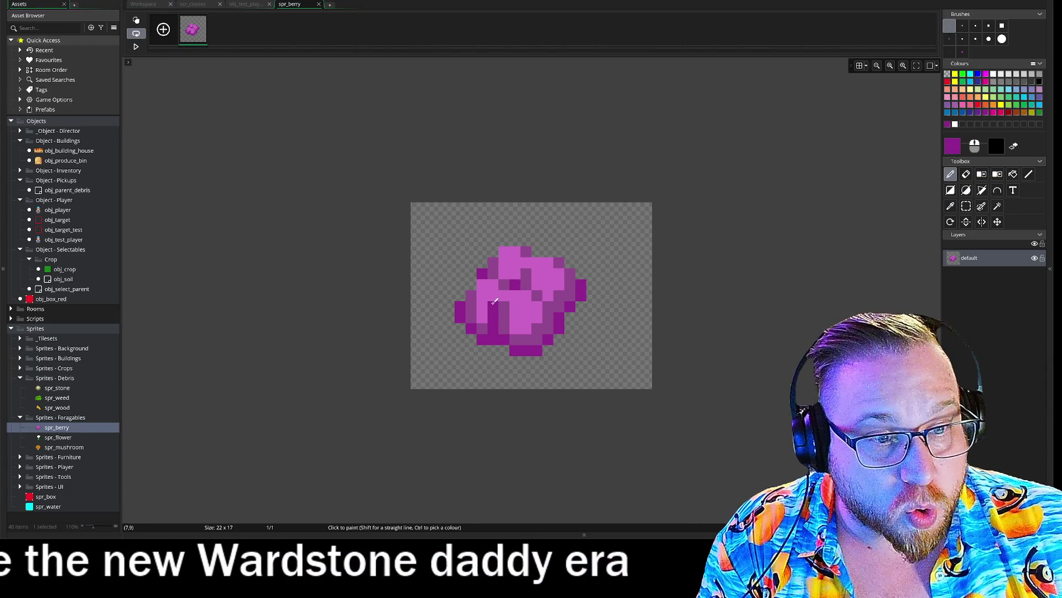
{"action": "left_click_drag", "start_coordinate": [503, 291], "coordinate": [539, 292]}
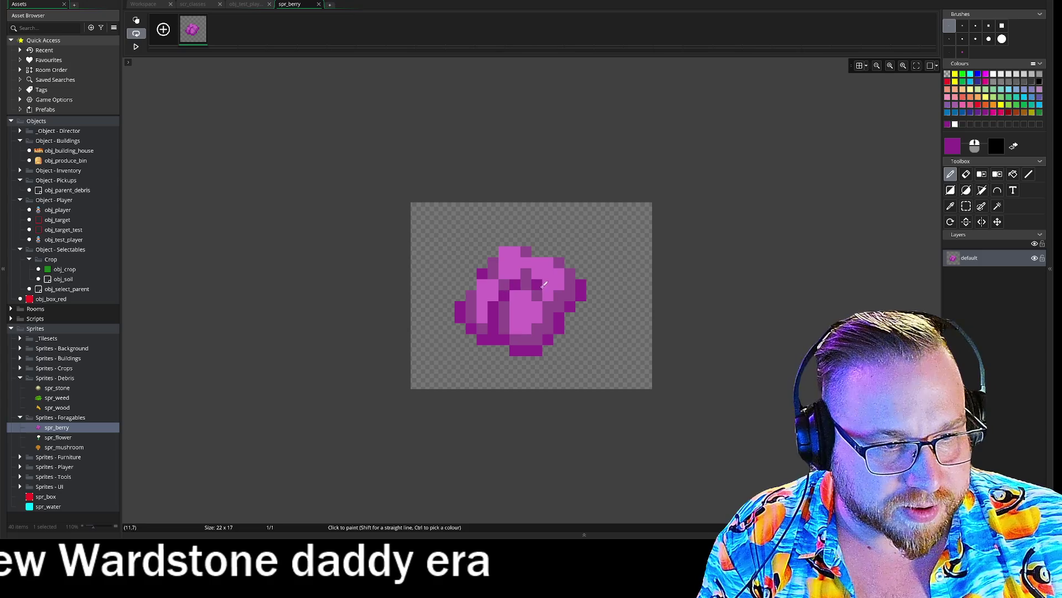
{"action": "left_click", "coordinate": [559, 306]}
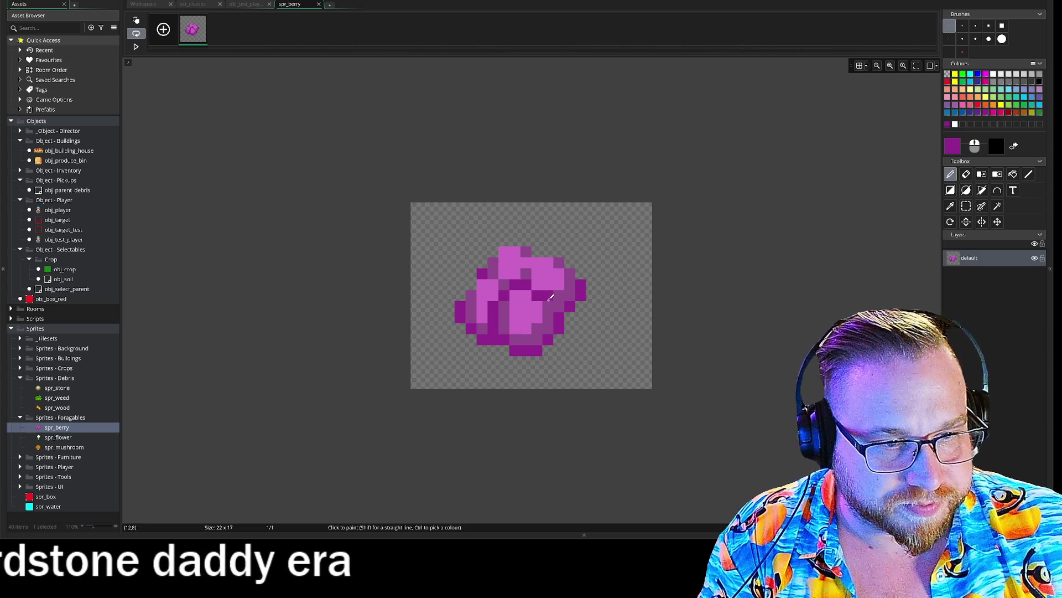
{"action": "left_click", "coordinate": [550, 298]}
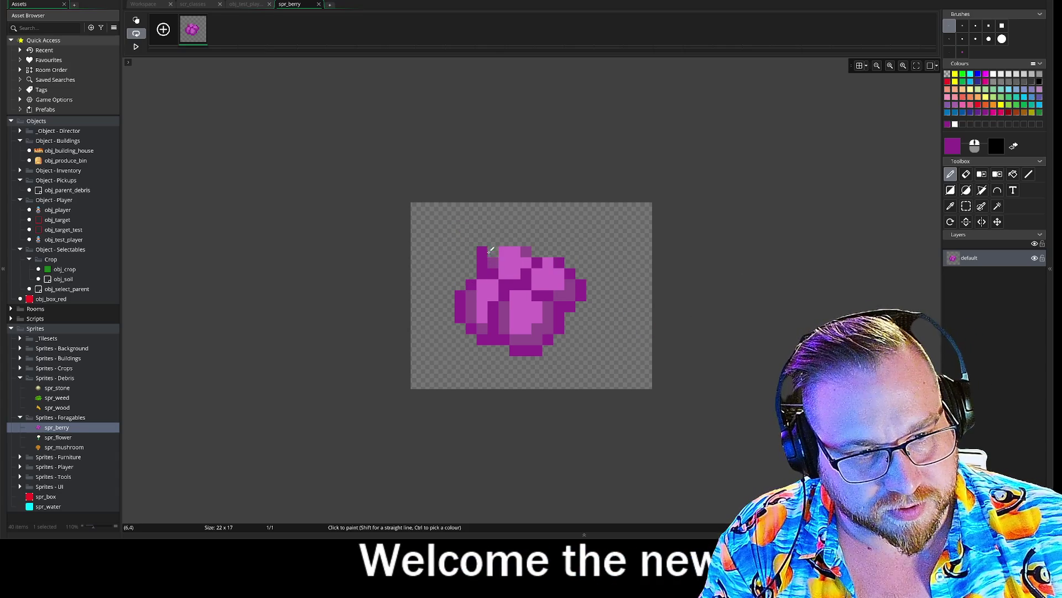
{"action": "right_click", "coordinate": [482, 252]}
{"action": "left_click_drag", "start_coordinate": [504, 241], "coordinate": [528, 241]}
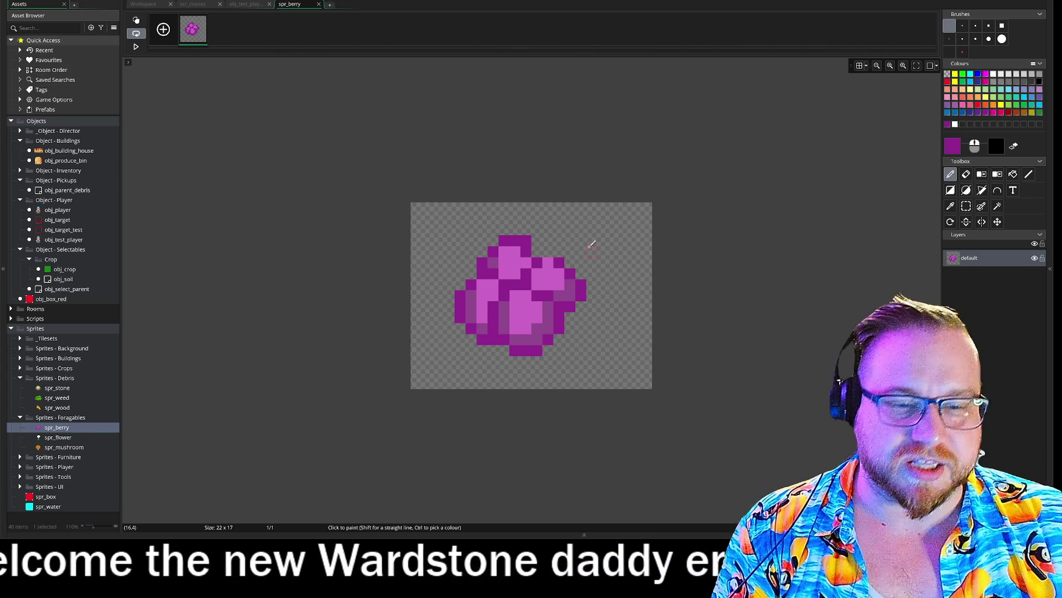
{"action": "right_click", "coordinate": [526, 242]}
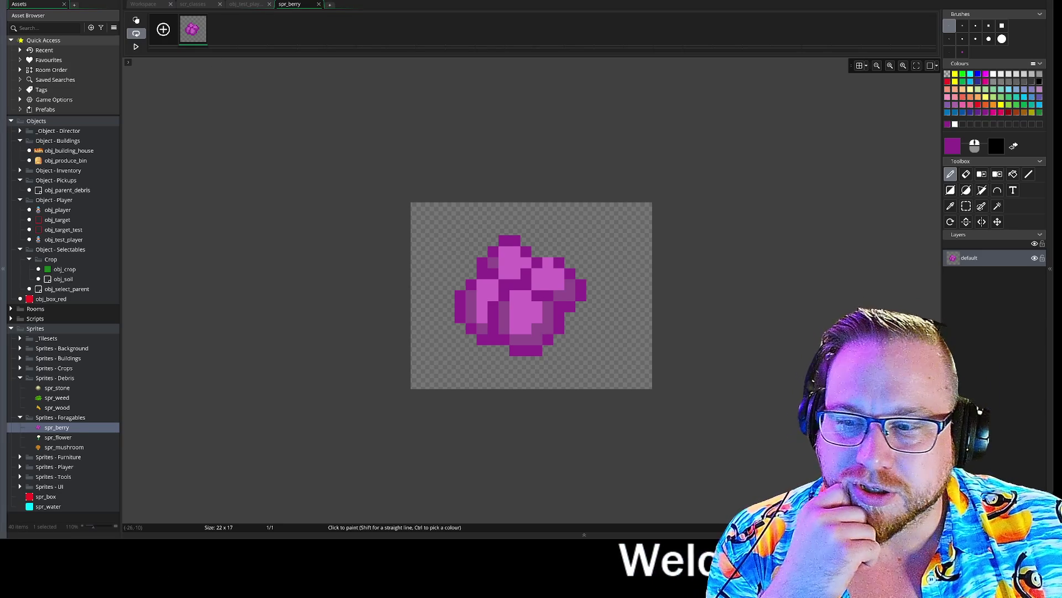
{"action": "left_click", "coordinate": [319, 5]}
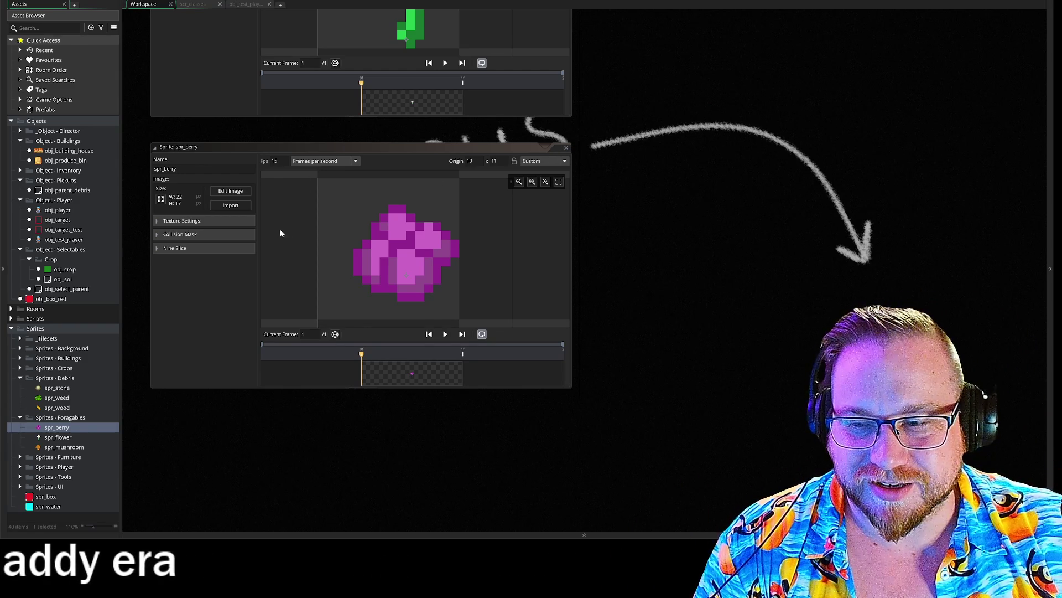
Step: Reopen and close the berry image to review the shaded cluster in the spr_berry sprite window
{"action": "left_click", "coordinate": [229, 191]}
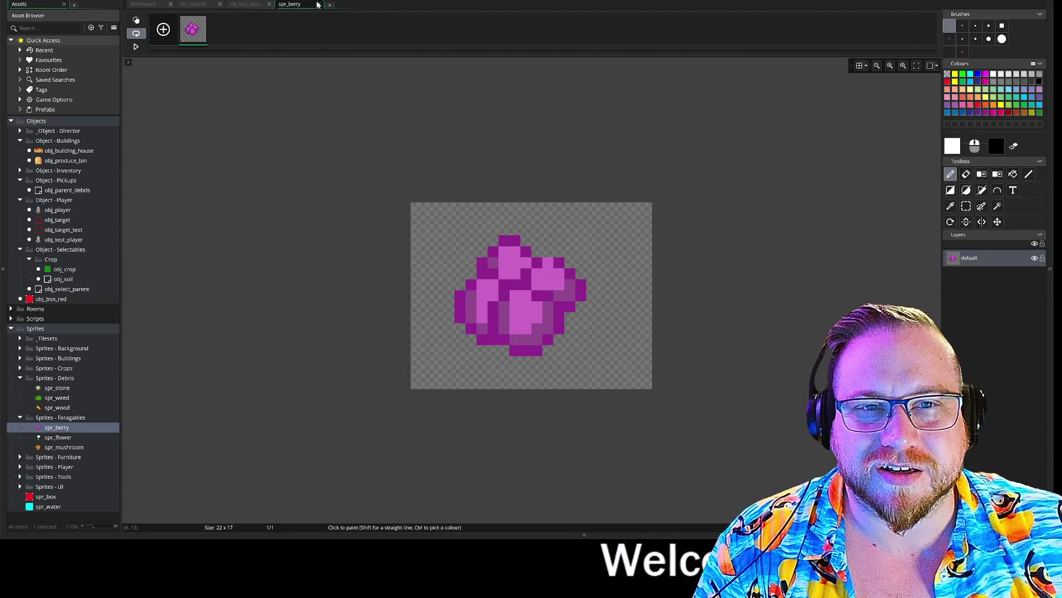
{"action": "left_click", "coordinate": [319, 5]}
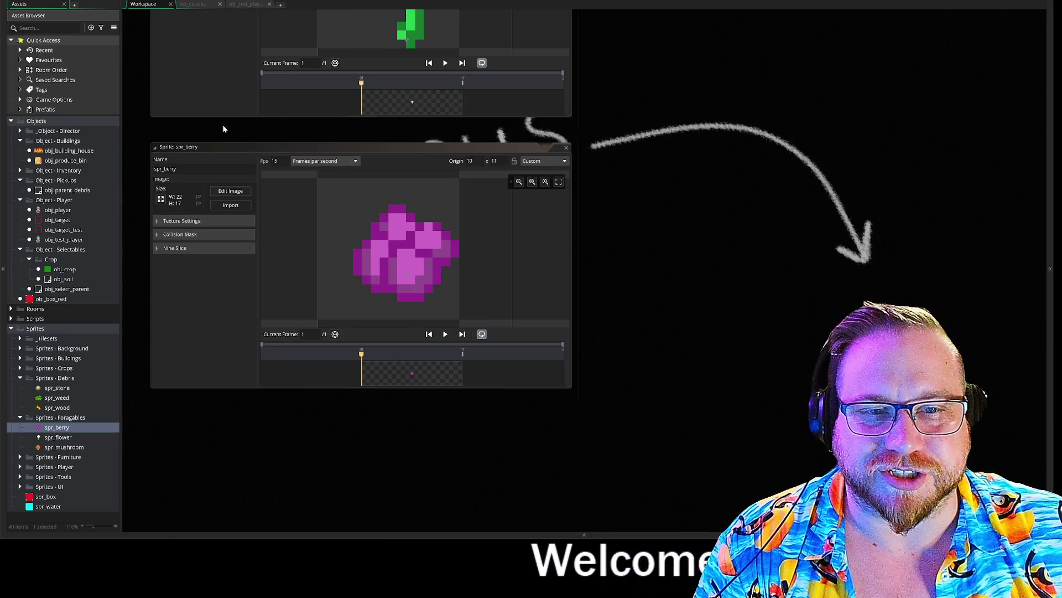
{"action": "left_click", "coordinate": [408, 286]}
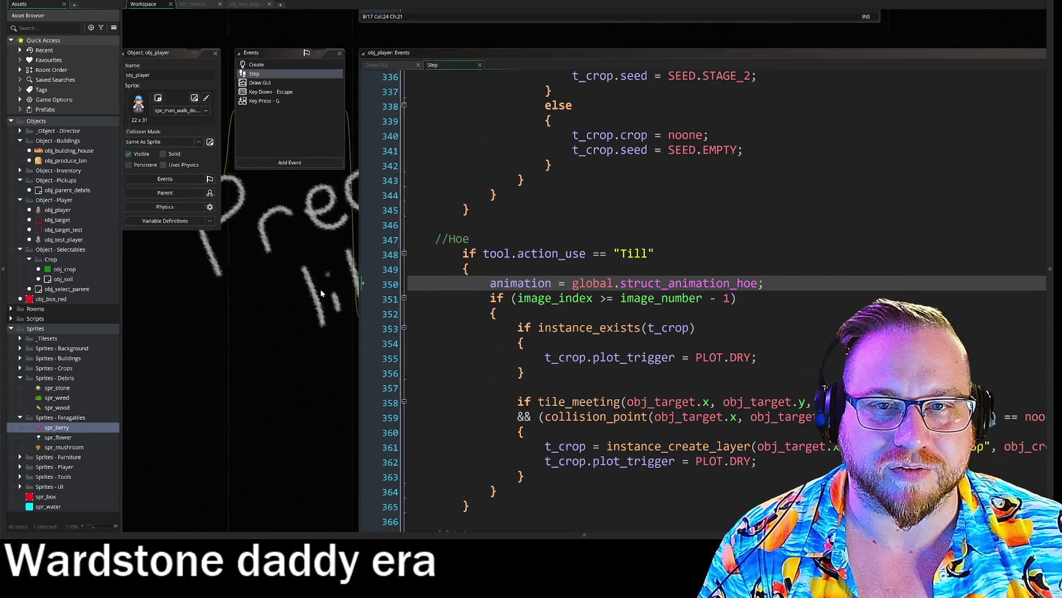
Step: Collapse the Foragables, Debris, Crop, Selectables, Player and Pickups folders in the Asset Browser
{"action": "left_click", "coordinate": [19, 418]}
{"action": "left_click", "coordinate": [20, 379]}
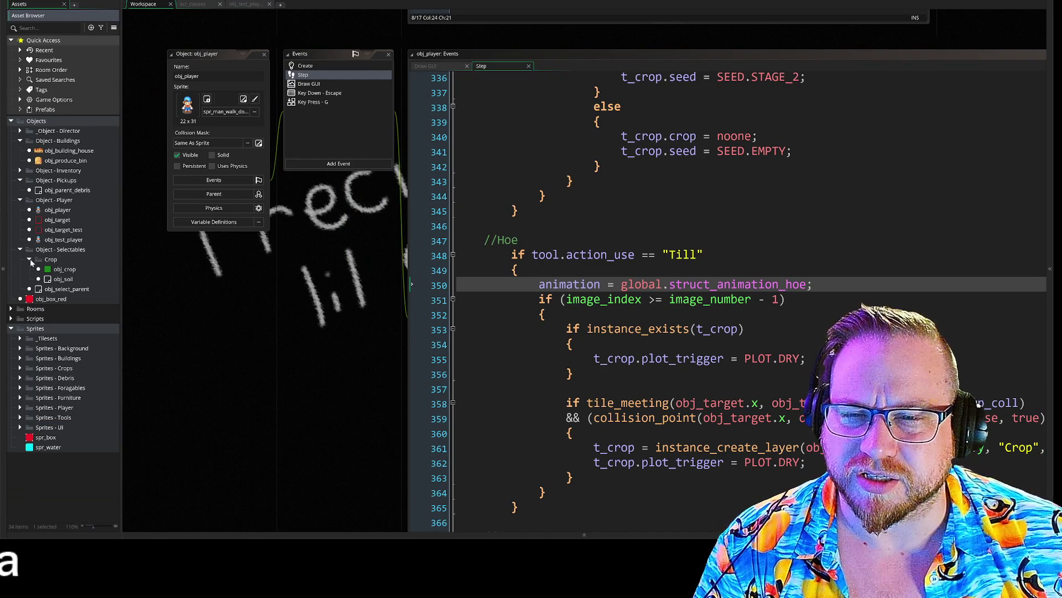
{"action": "left_click", "coordinate": [30, 259]}
{"action": "left_click", "coordinate": [20, 250]}
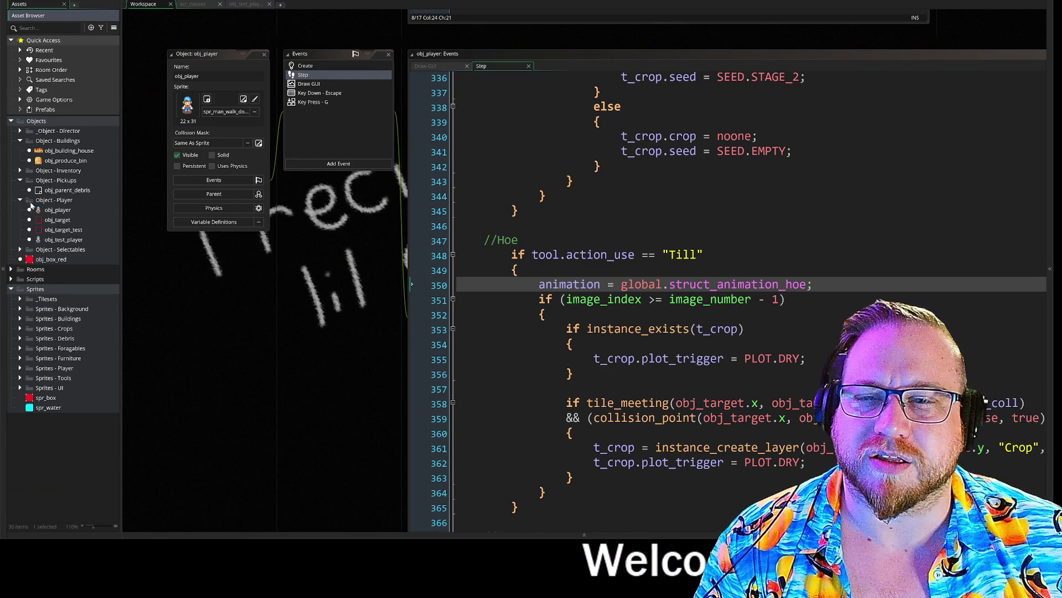
{"action": "left_click", "coordinate": [20, 200]}
{"action": "left_click", "coordinate": [20, 180]}
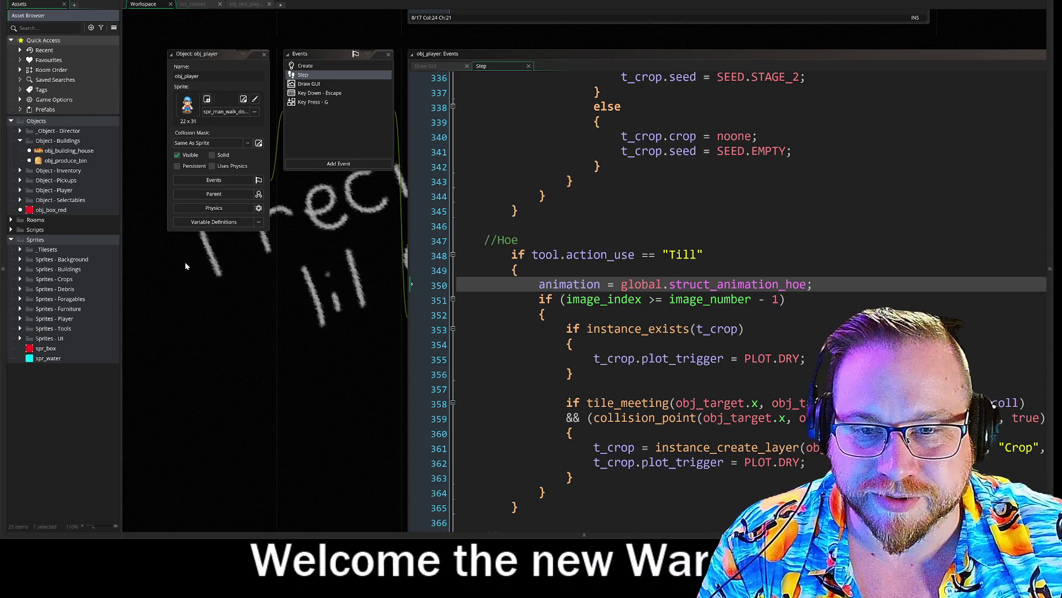
Step: Narrow the Asset Browser, collapse the Sprites folder, and pan to keep obj_player's Step code visible
{"action": "left_click_drag", "start_coordinate": [121, 249], "coordinate": [115, 250]}
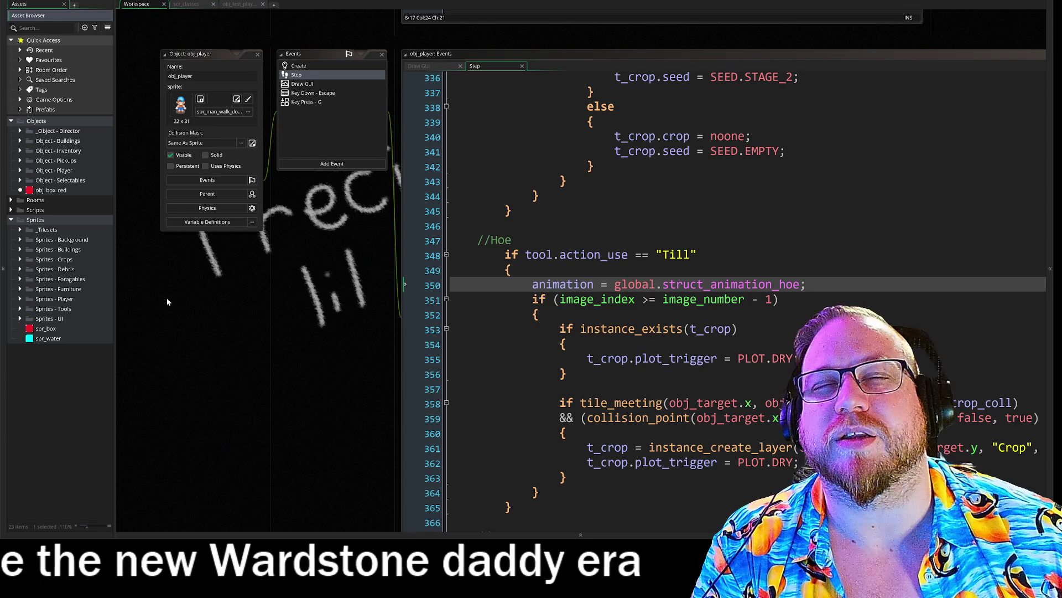
{"action": "left_click_drag", "start_coordinate": [293, 315], "coordinate": [268, 290]}
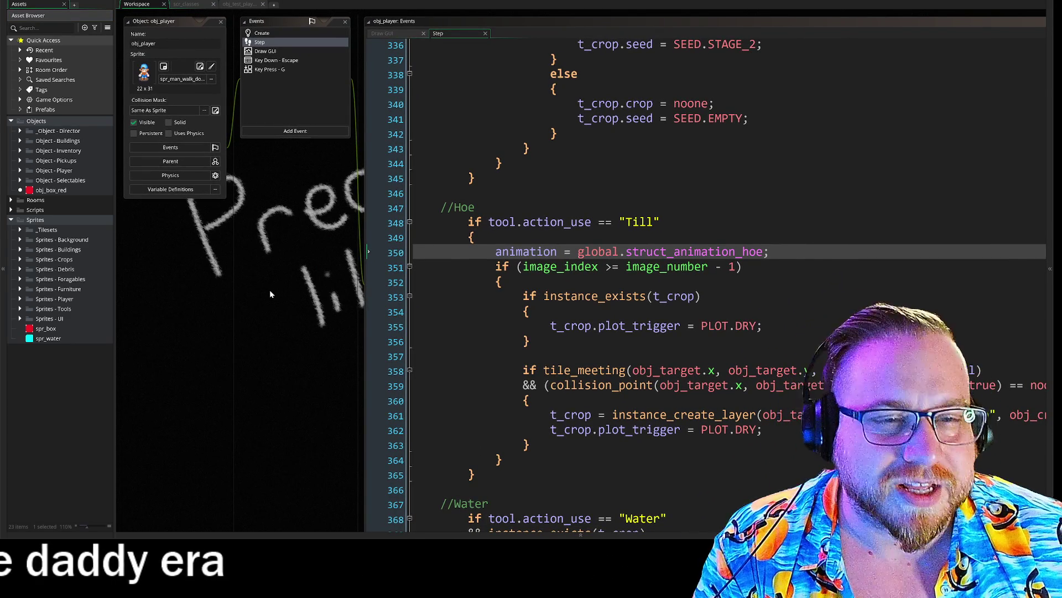
{"action": "left_click_drag", "start_coordinate": [270, 293], "coordinate": [280, 296]}
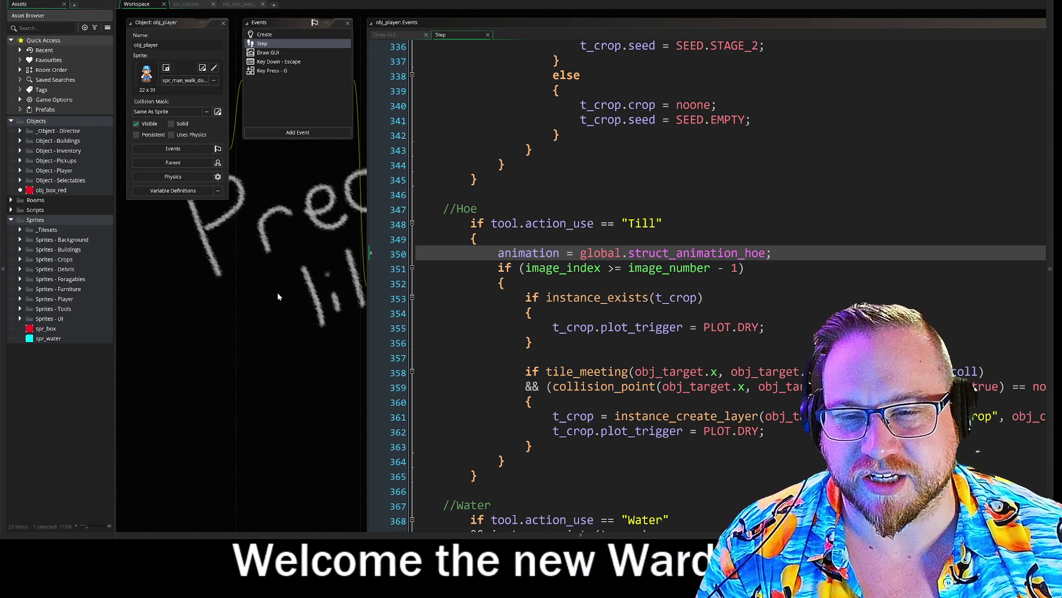
{"action": "left_click", "coordinate": [12, 220]}
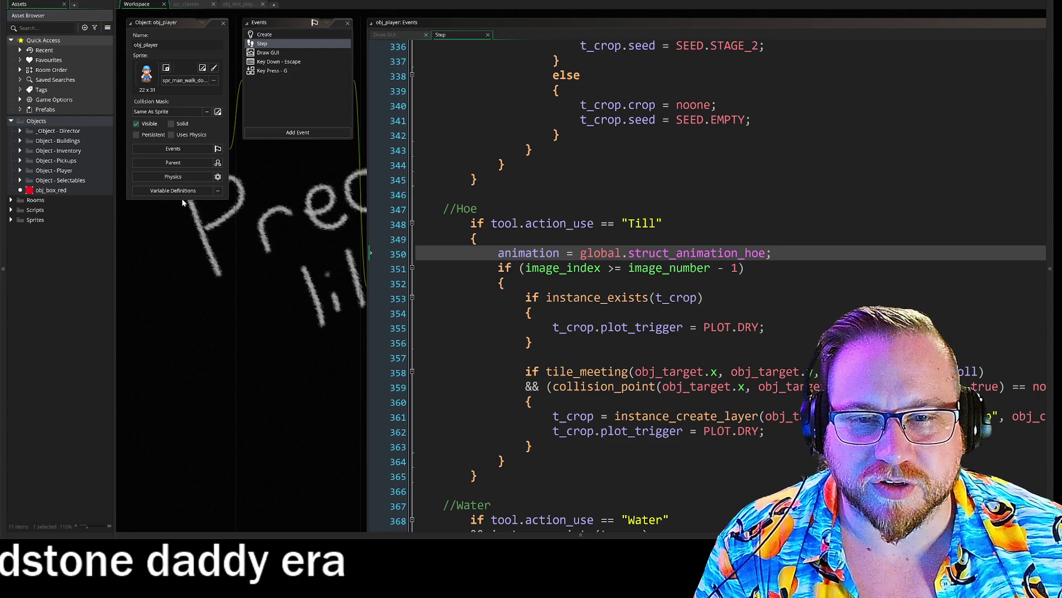
{"action": "mouse_move", "coordinate": [267, 220]}
{"action": "left_mouse_down"}
{"action": "mouse_move", "coordinate": [245, 207]}
{"action": "mouse_move", "coordinate": [244, 191]}
{"action": "mouse_move", "coordinate": [322, 202]}
{"action": "mouse_move", "coordinate": [336, 226]}
{"action": "mouse_move", "coordinate": [249, 196]}
{"action": "mouse_move", "coordinate": [253, 205]}
{"action": "left_mouse_up"}
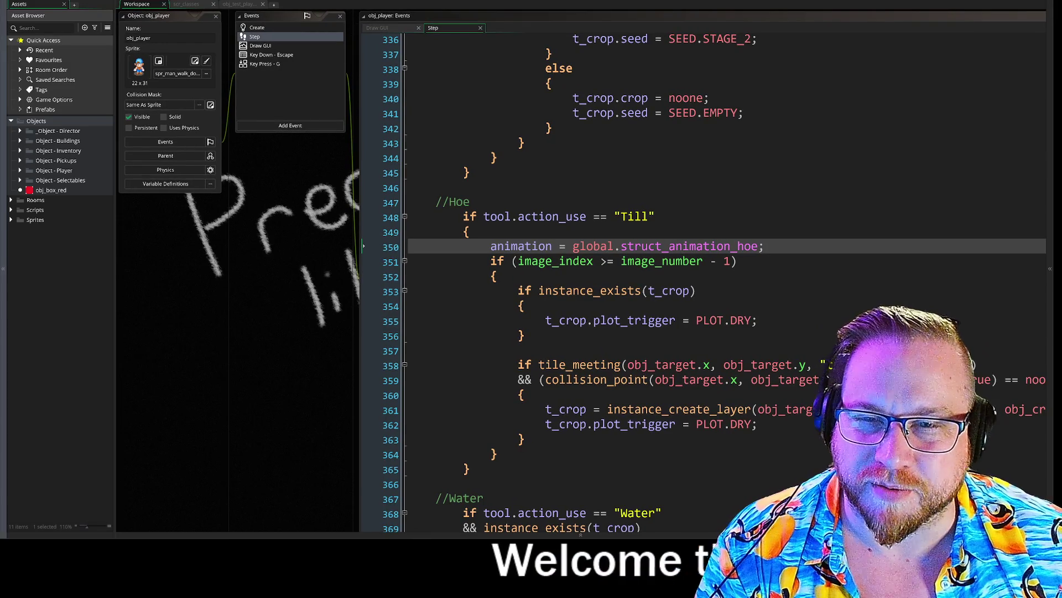